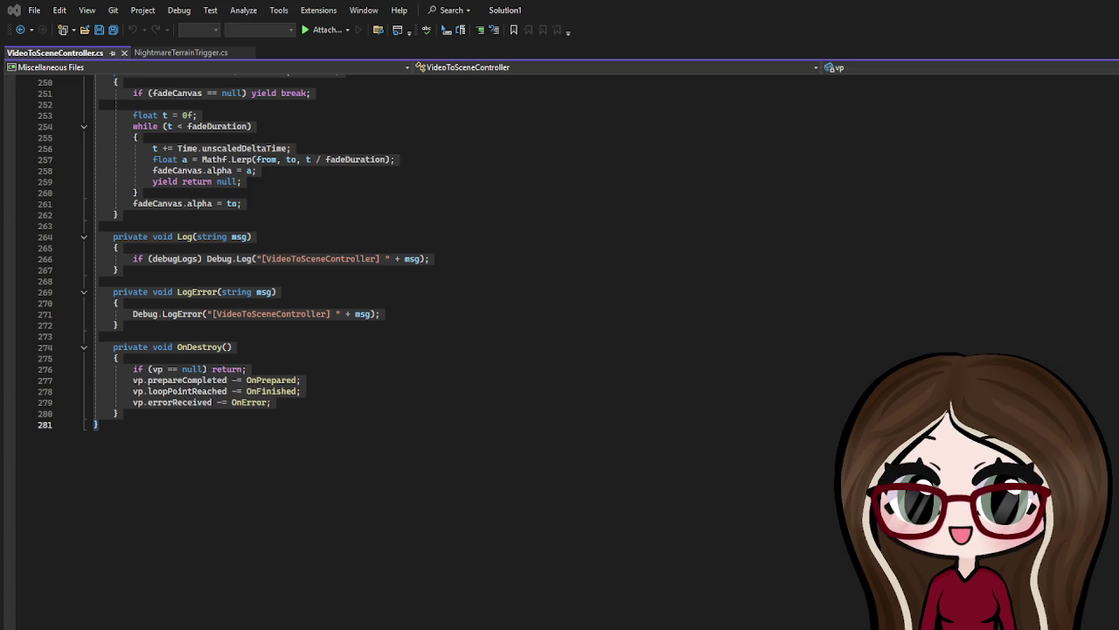
Step: Add a [Header("Skip UI")] line below the skipKey field
{"action": "left_click", "coordinate": [316, 447]}
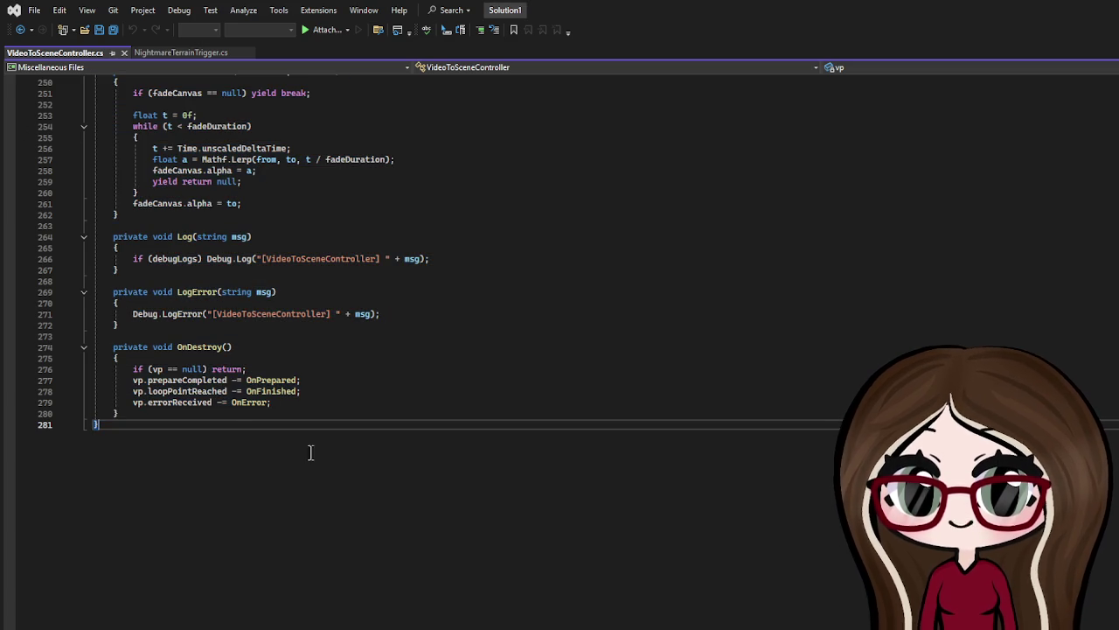
{"action": "scroll", "coordinate": [15, 319], "scroll_direction": "up", "scroll_amount": 5}
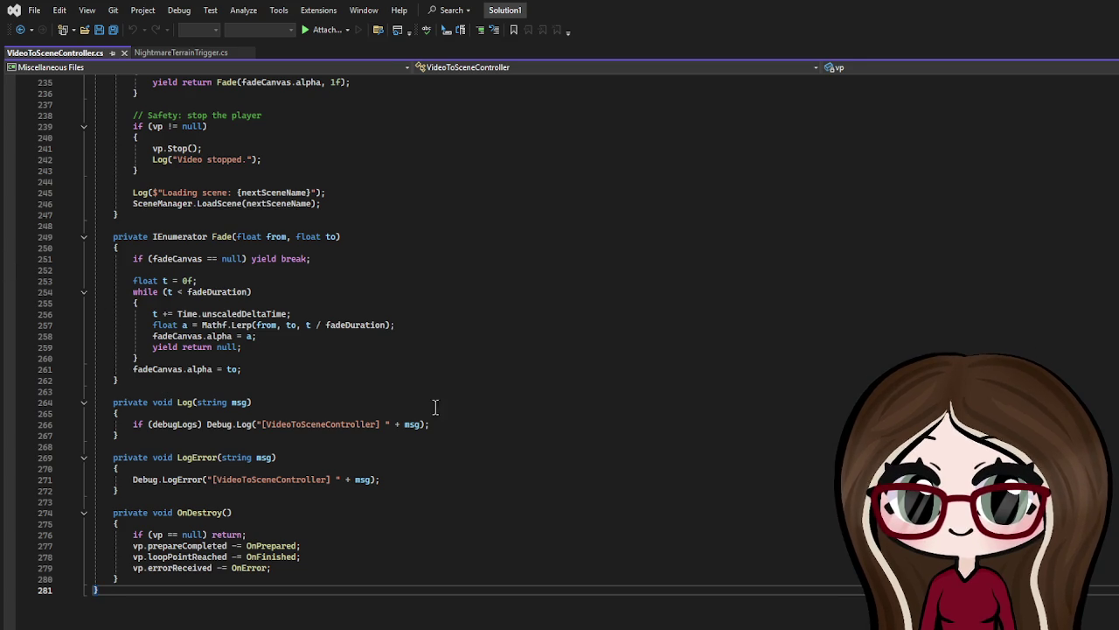
{"action": "scroll", "coordinate": [434, 405], "scroll_direction": "up", "scroll_amount": 20}
{"action": "scroll", "coordinate": [388, 357], "scroll_direction": "up", "scroll_amount": 20}
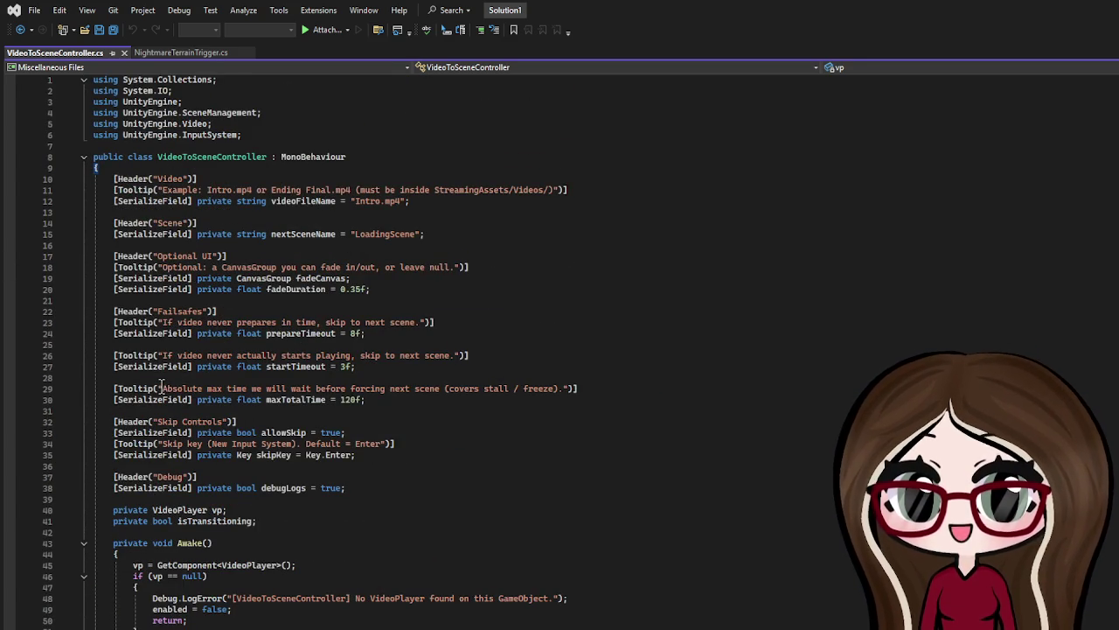
{"action": "left_click", "coordinate": [384, 465]}
{"action": "left_click", "coordinate": [387, 453]}
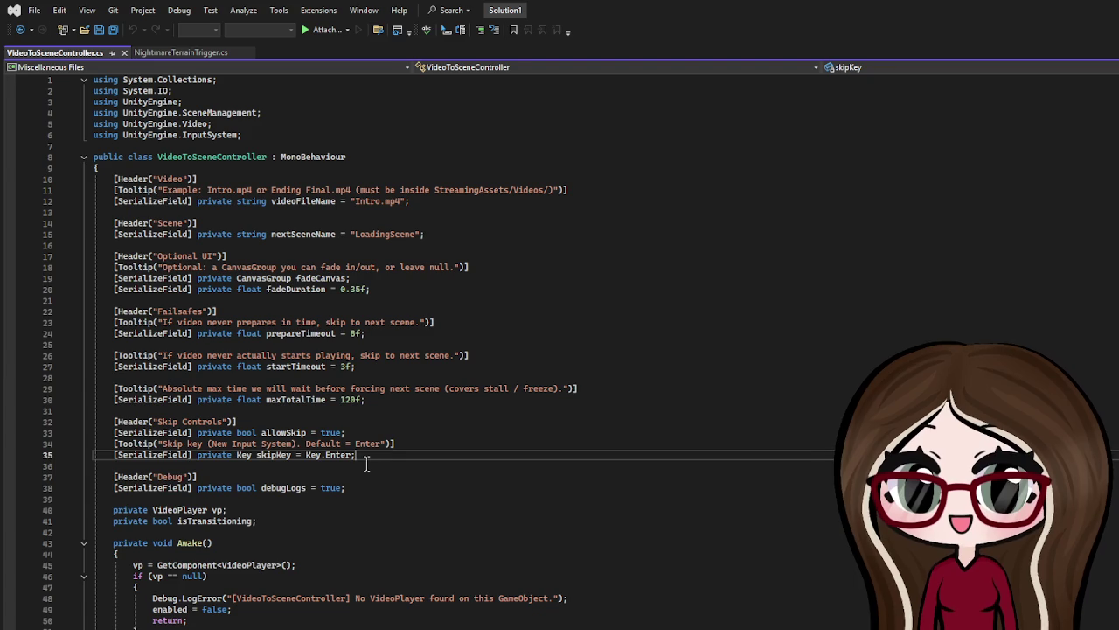
{"action": "key", "text": "Return"}
{"action": "key", "text": "Return"}
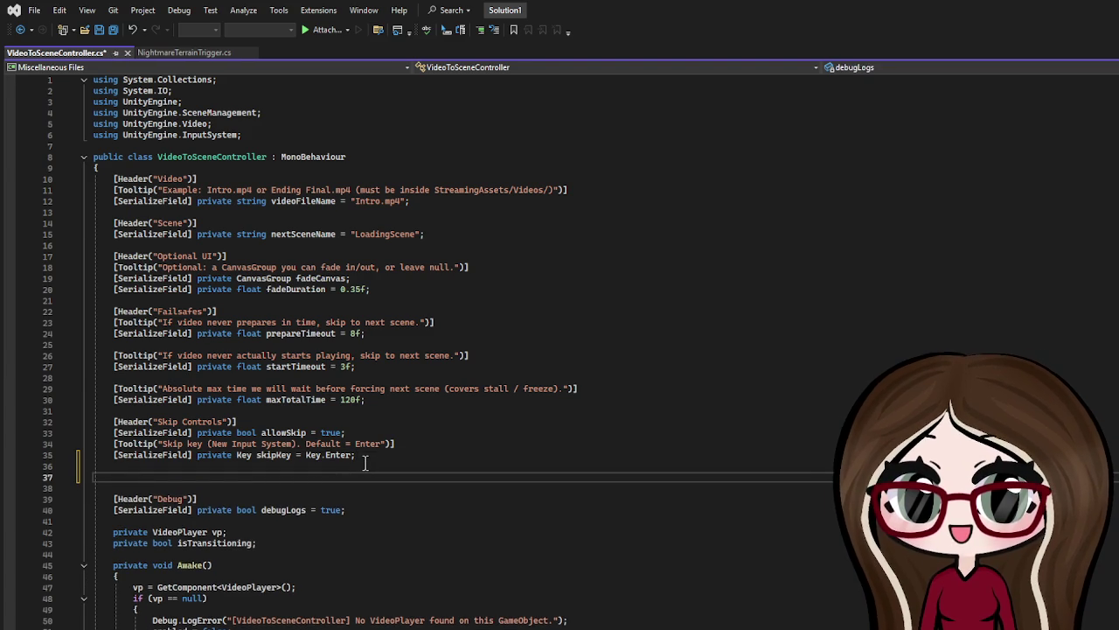
{"action": "type", "text": "[Header(\""}
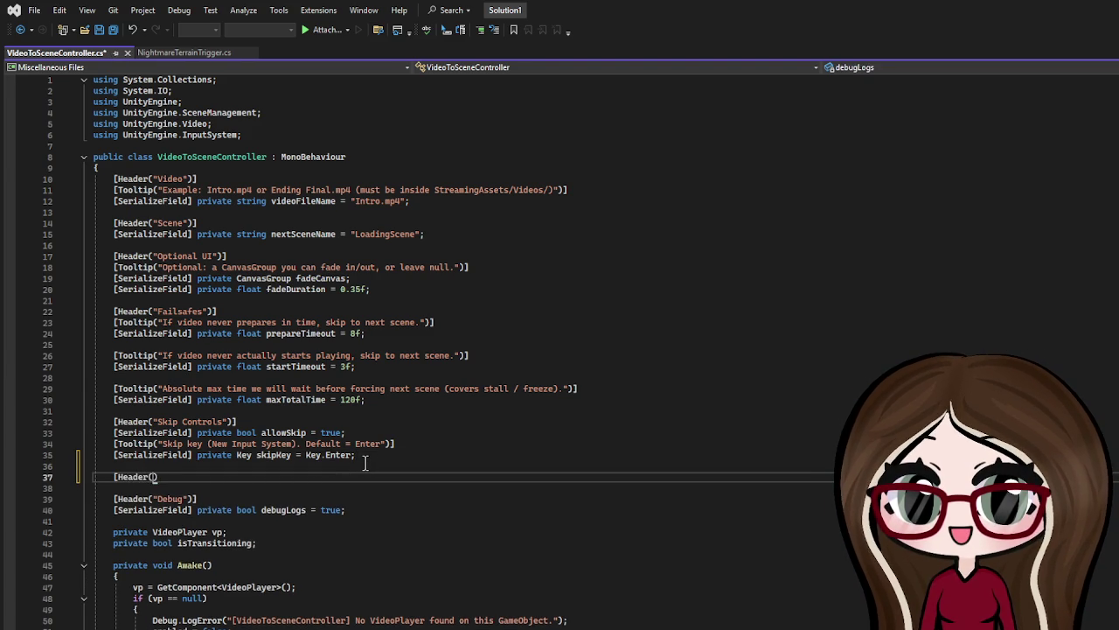
{"action": "type", "text": "Skip UI"}
{"action": "key", "text": "End"}
{"action": "type", "text": "]"}
{"action": "key", "text": "Return"}
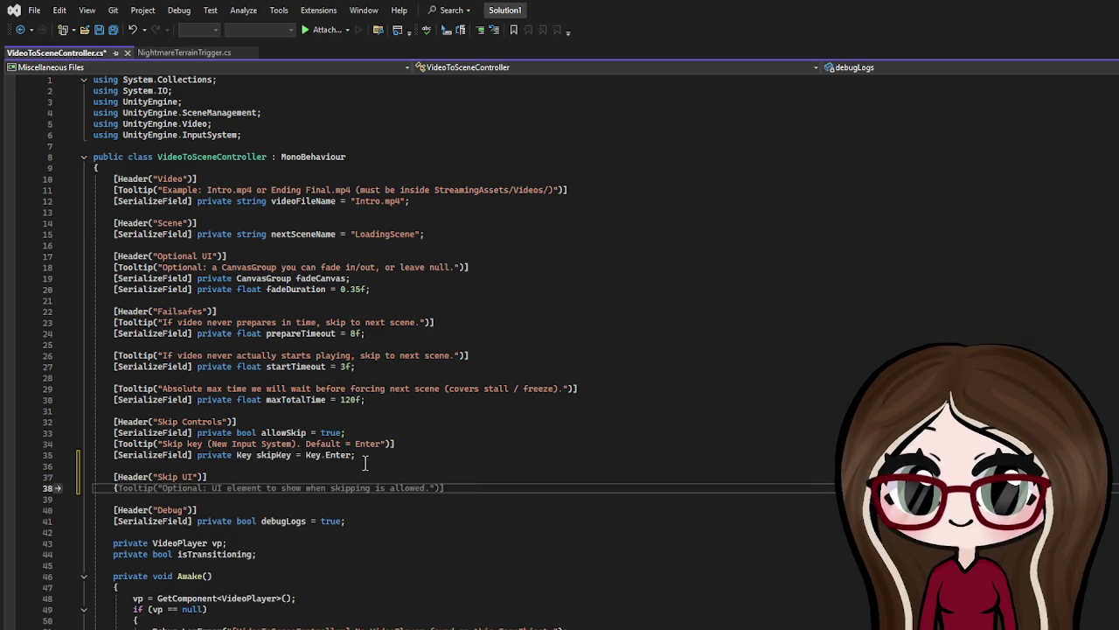
Step: Declare a serialized CanvasGroup skipHintCanvas and a float skipFadeDuration = 0.5f under the header
{"action": "type", "text": "[Serialize"}
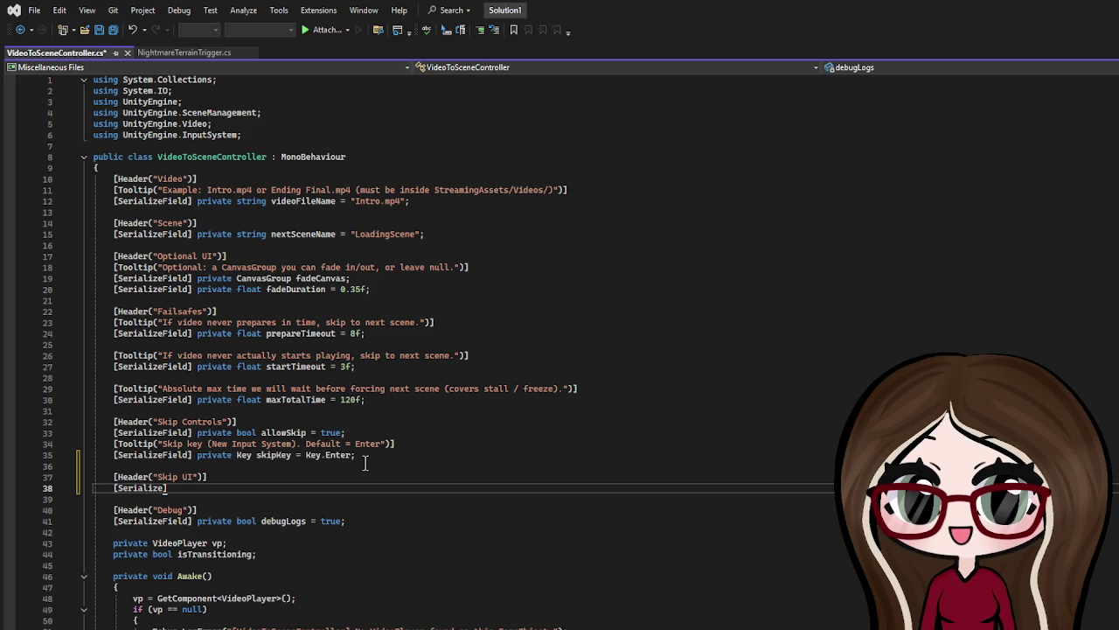
{"action": "type", "text": "Field"}
{"action": "type", "text": "private"}
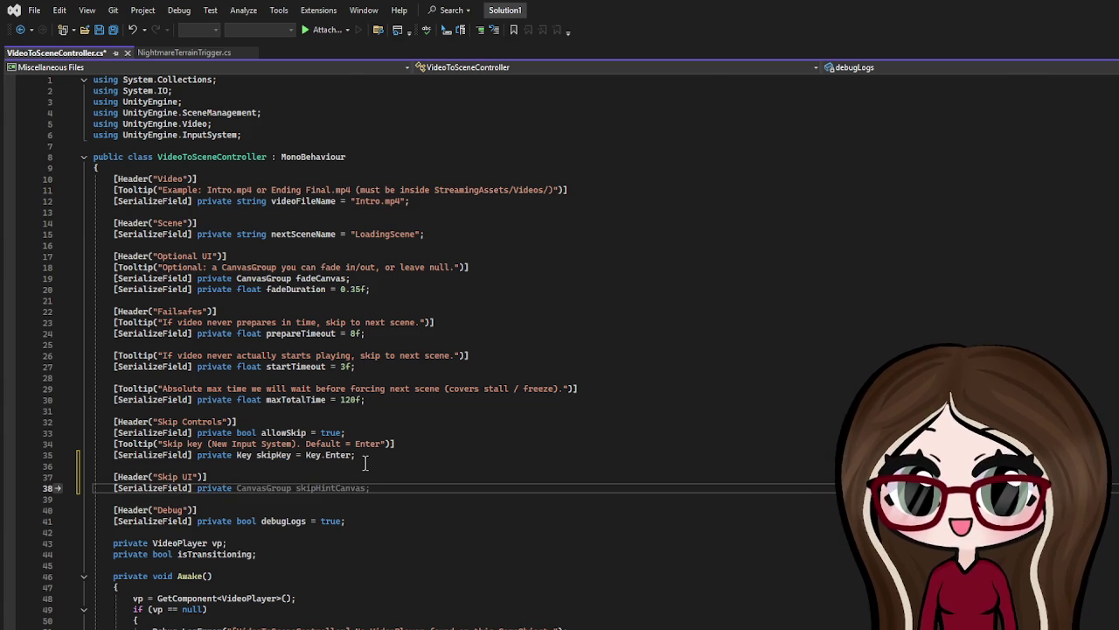
{"action": "key", "text": "ctrl+shift+c"}
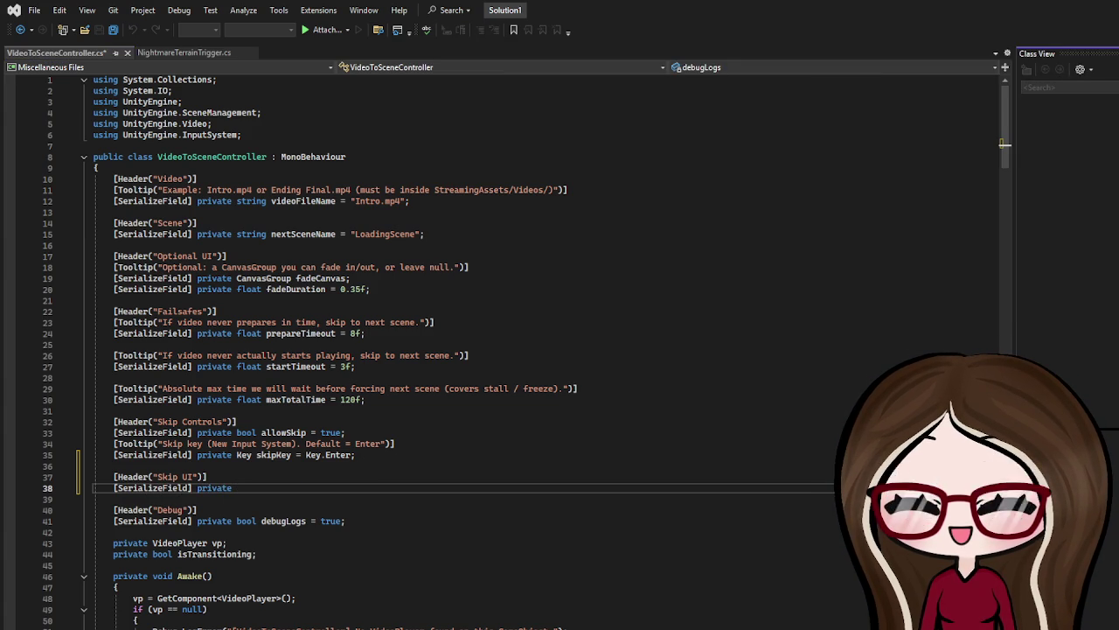
{"action": "key", "text": "shift+Escape"}
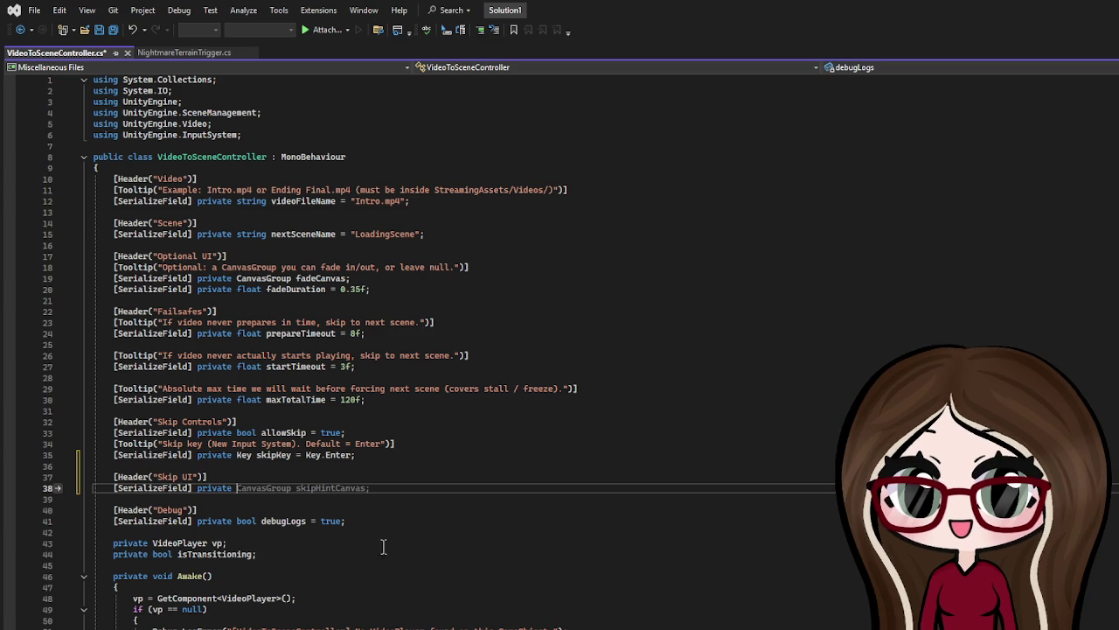
{"action": "key", "text": "Tab"}
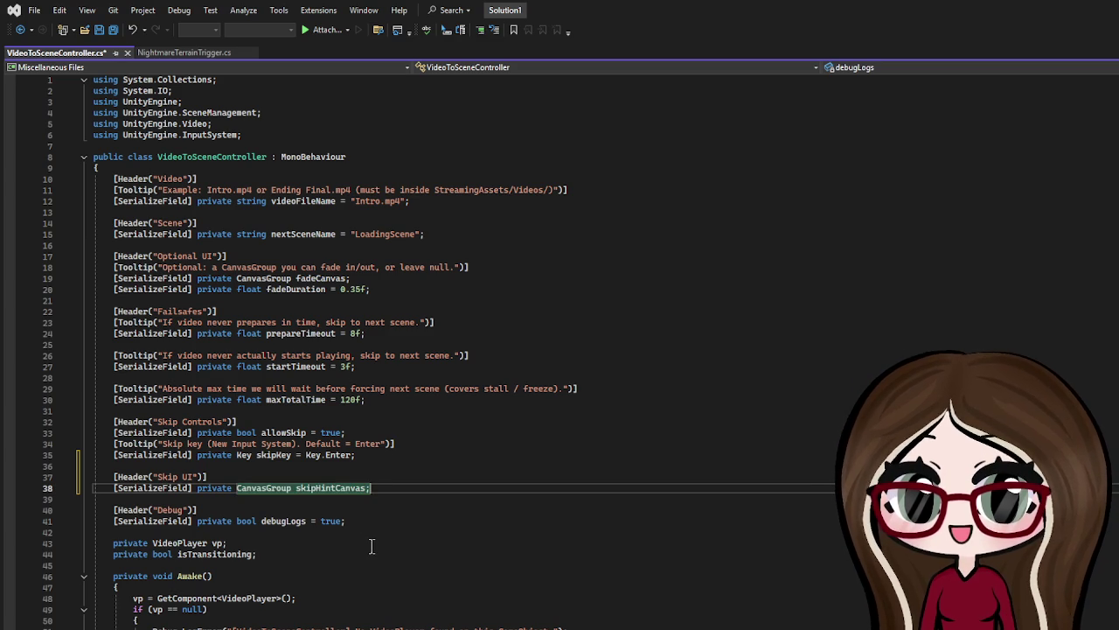
{"action": "key", "text": "Return"}
{"action": "type", "text": "["}
{"action": "type", "text": "Serialize"}
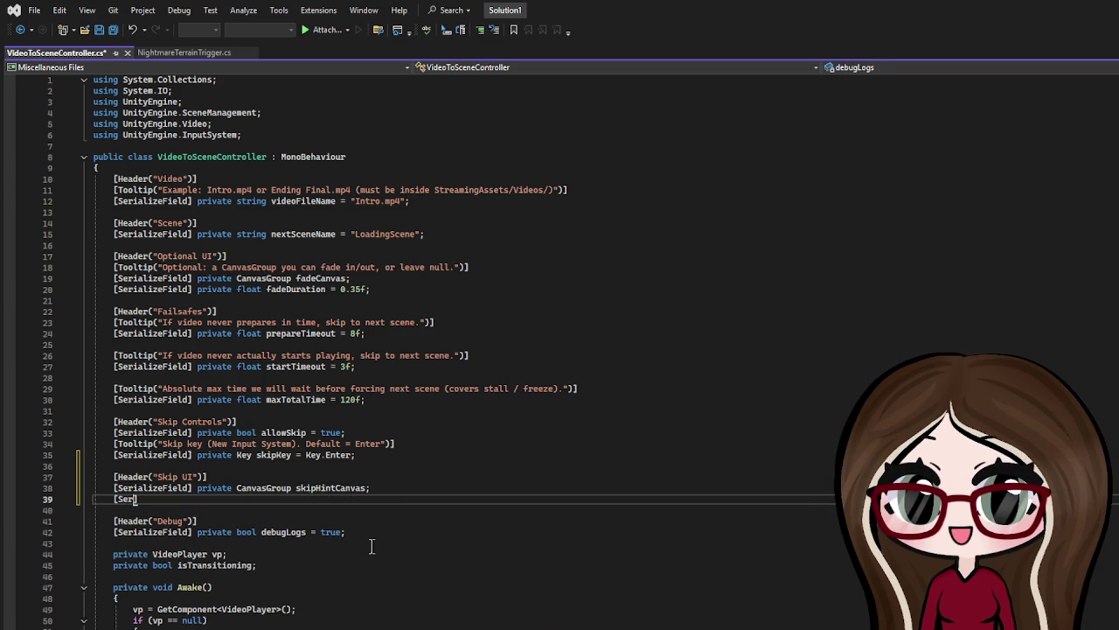
{"action": "type", "text": "Field] "}
{"action": "type", "text": "privat"}
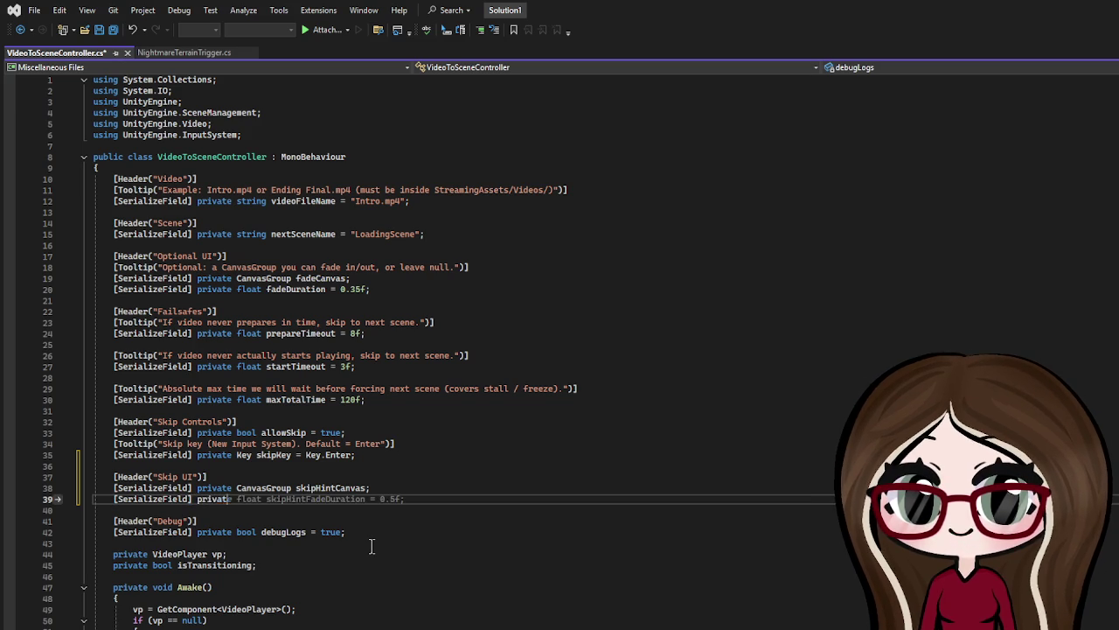
{"action": "type", "text": "e float ski"}
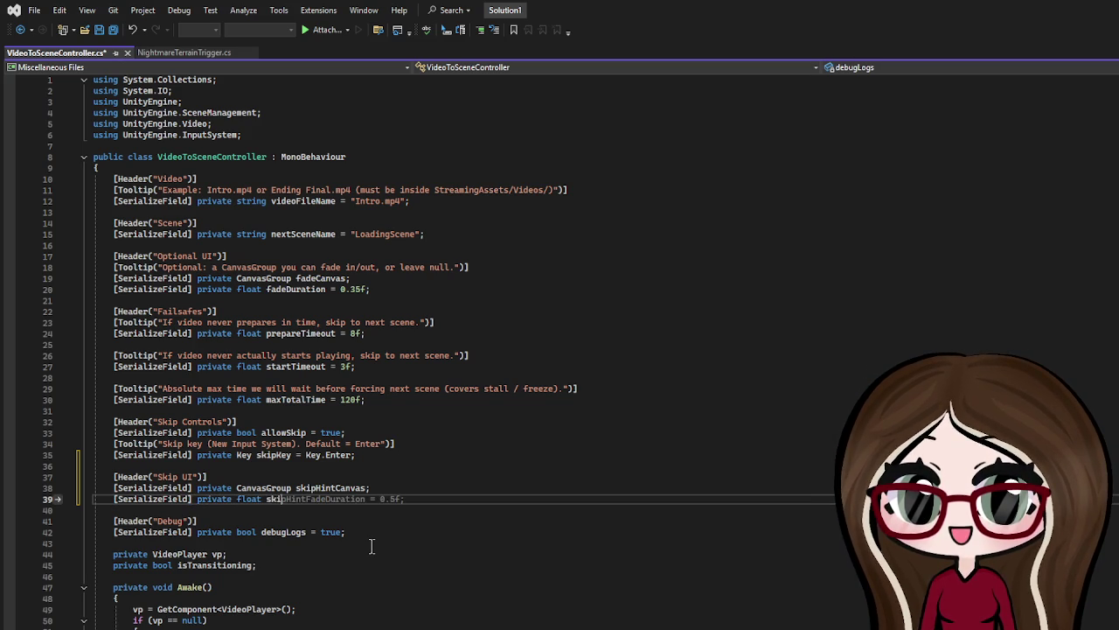
{"action": "type", "text": "pFad"}
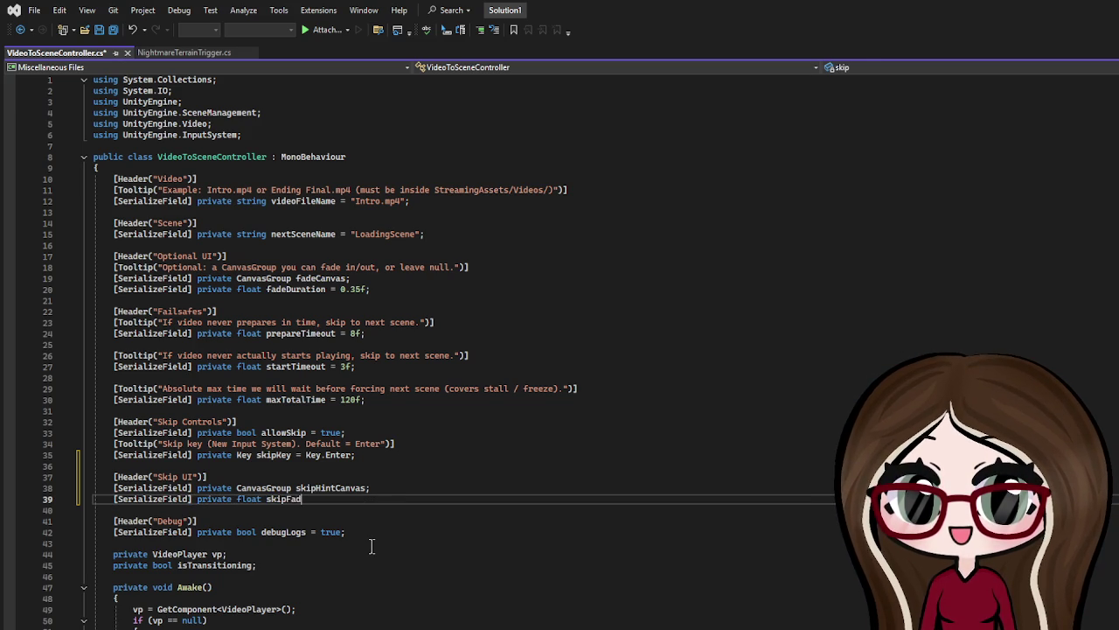
{"action": "type", "text": "eDuration ="}
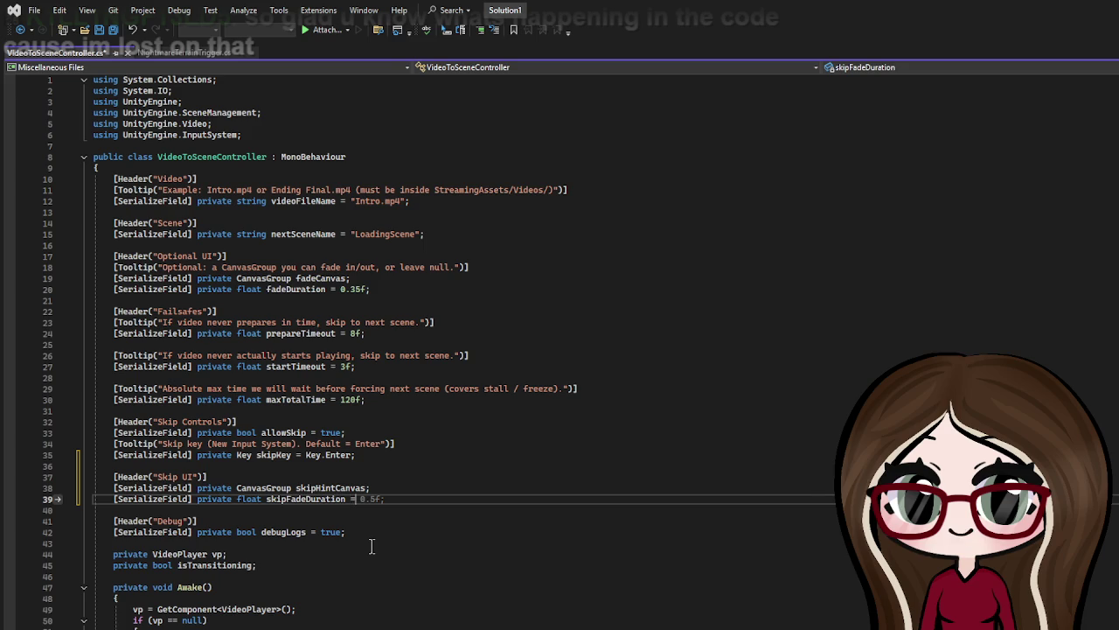
{"action": "type", "text": " 0.5f;"}
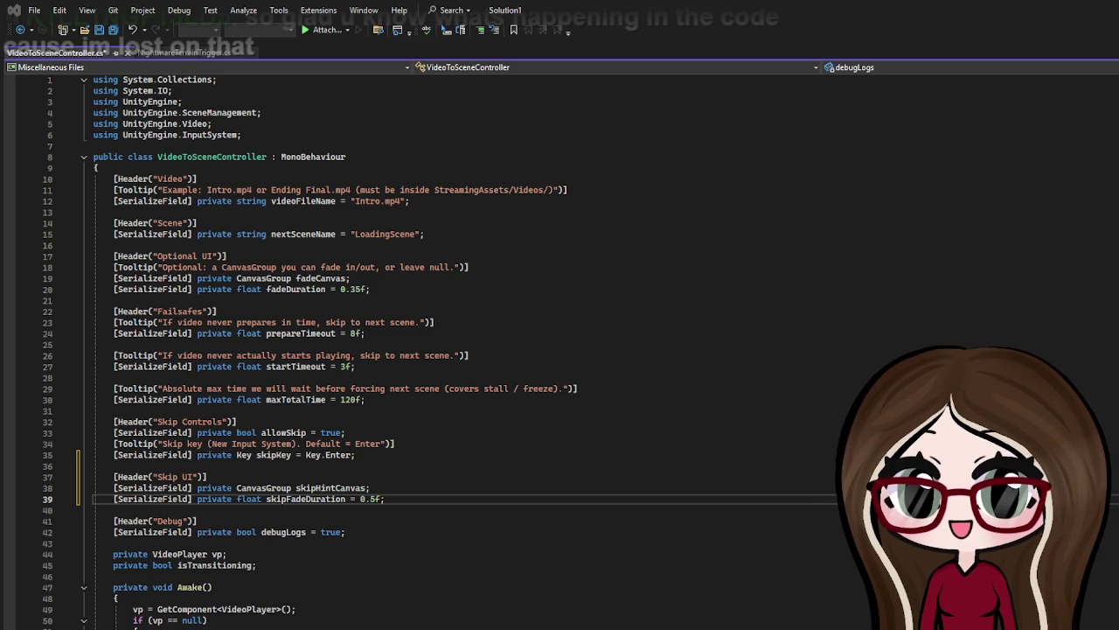
{"action": "left_click", "coordinate": [496, 465]}
Step: Save VideoToSceneController.cs with Ctrl+S and scroll down to the RunVideoSequence coroutine
{"action": "key", "text": "ctrl+s"}
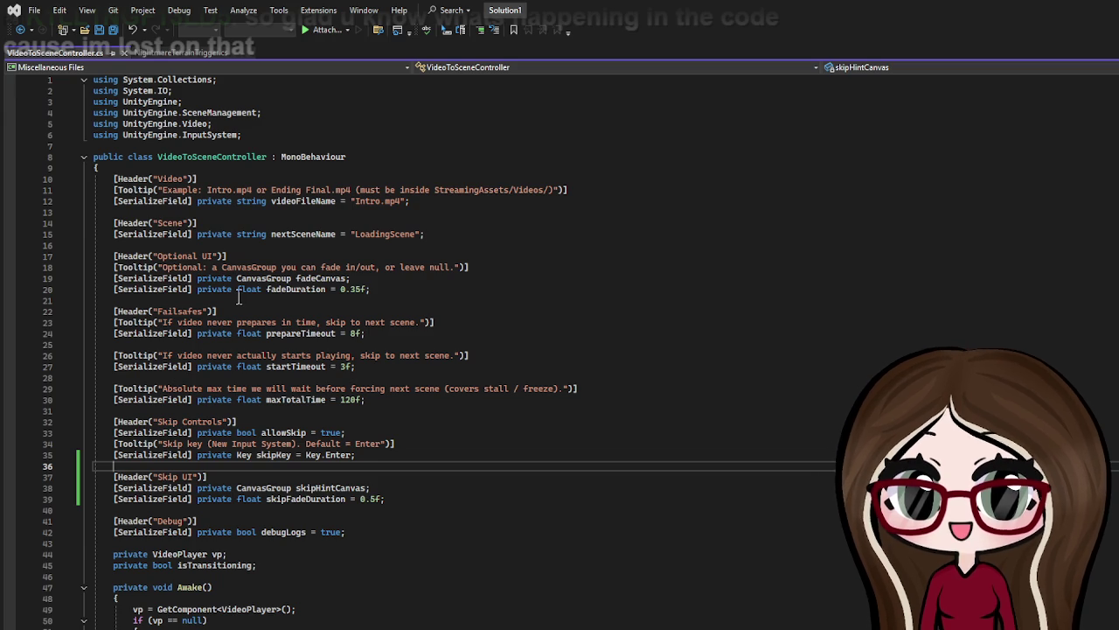
{"action": "scroll", "coordinate": [283, 278], "scroll_direction": "down", "scroll_amount": 1}
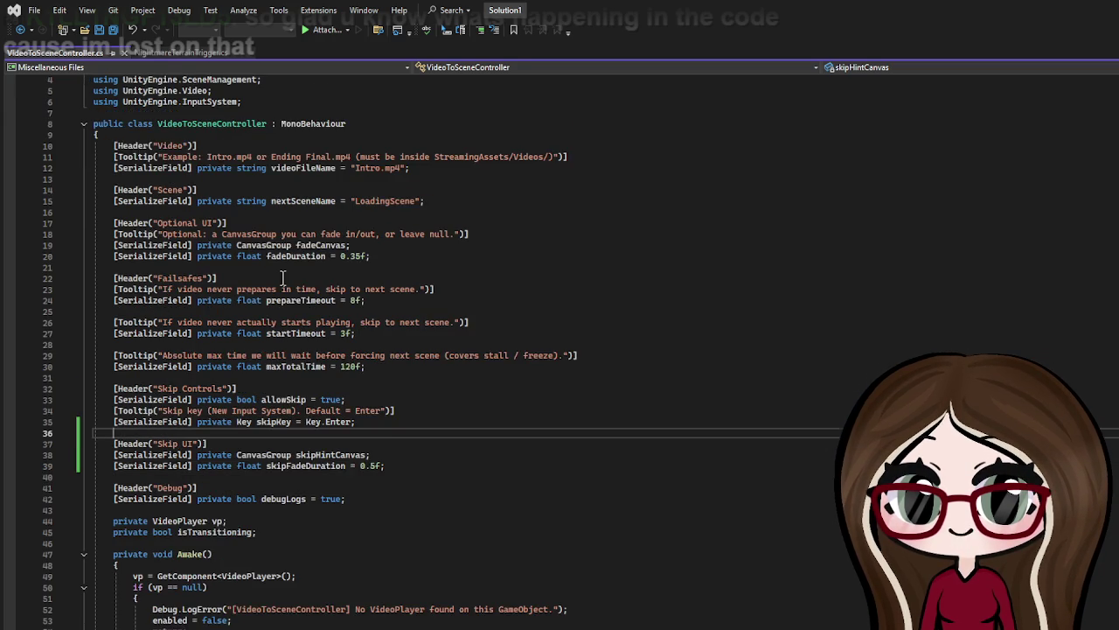
{"action": "scroll", "coordinate": [283, 278], "scroll_direction": "down", "scroll_amount": 6}
{"action": "scroll", "coordinate": [282, 278], "scroll_direction": "down", "scroll_amount": 2}
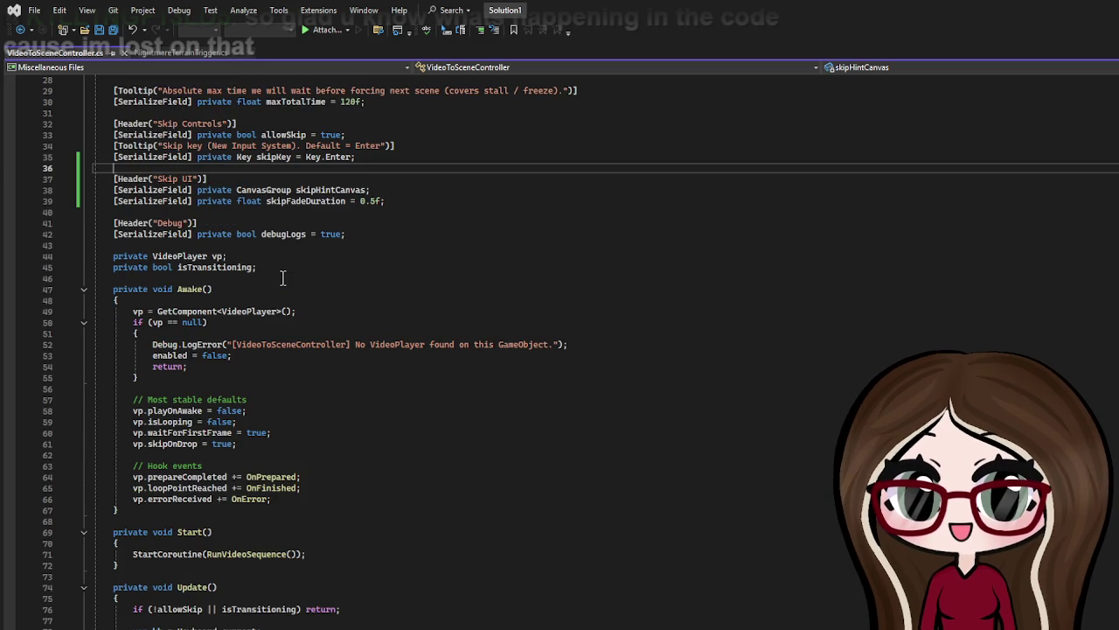
{"action": "scroll", "coordinate": [283, 278], "scroll_direction": "down", "scroll_amount": 1}
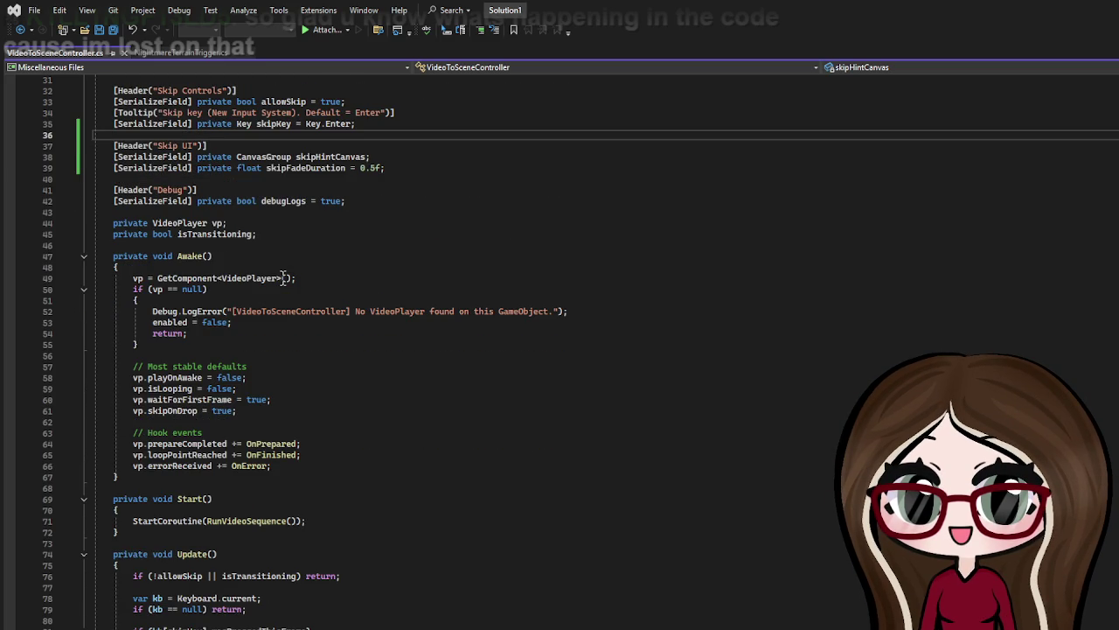
{"action": "scroll", "coordinate": [282, 278], "scroll_direction": "down", "scroll_amount": 2}
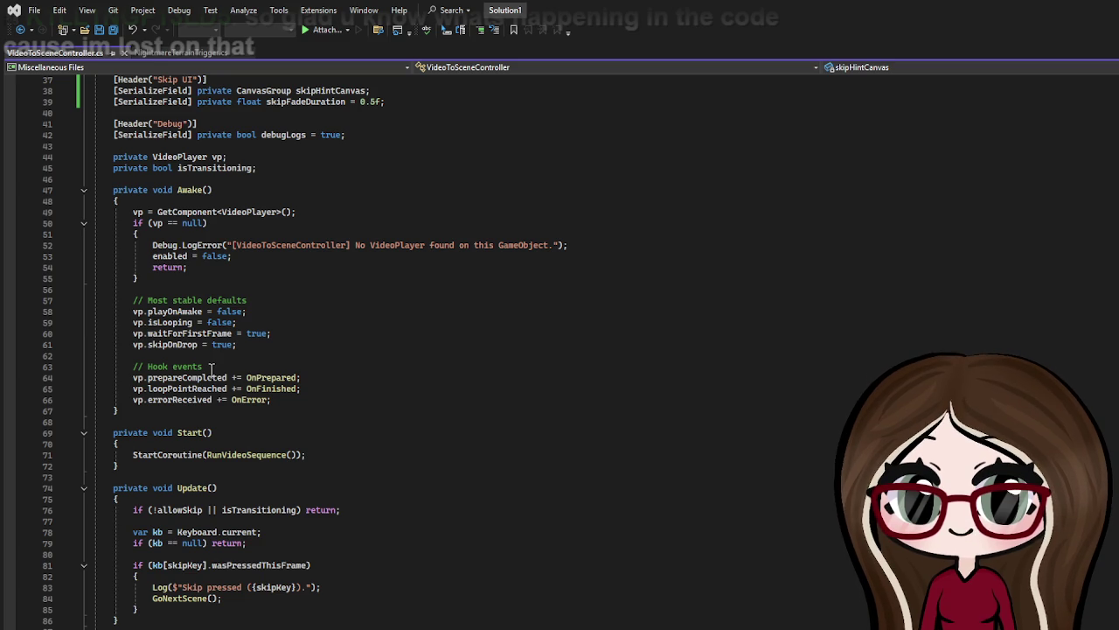
{"action": "scroll", "coordinate": [211, 368], "scroll_direction": "down", "scroll_amount": 2}
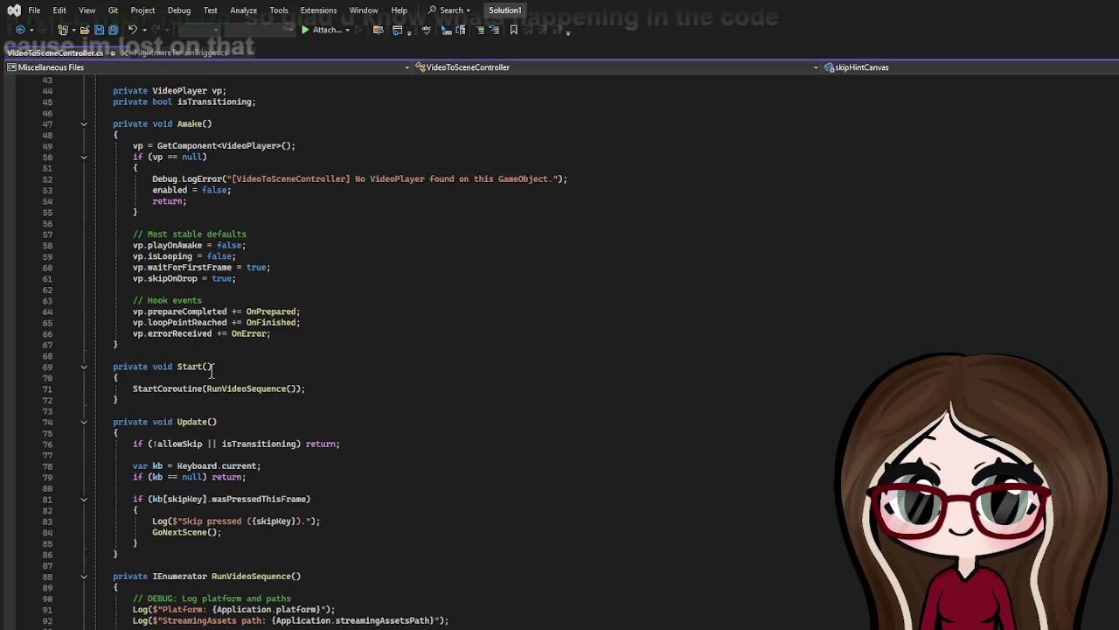
{"action": "scroll", "coordinate": [212, 368], "scroll_direction": "down", "scroll_amount": 4}
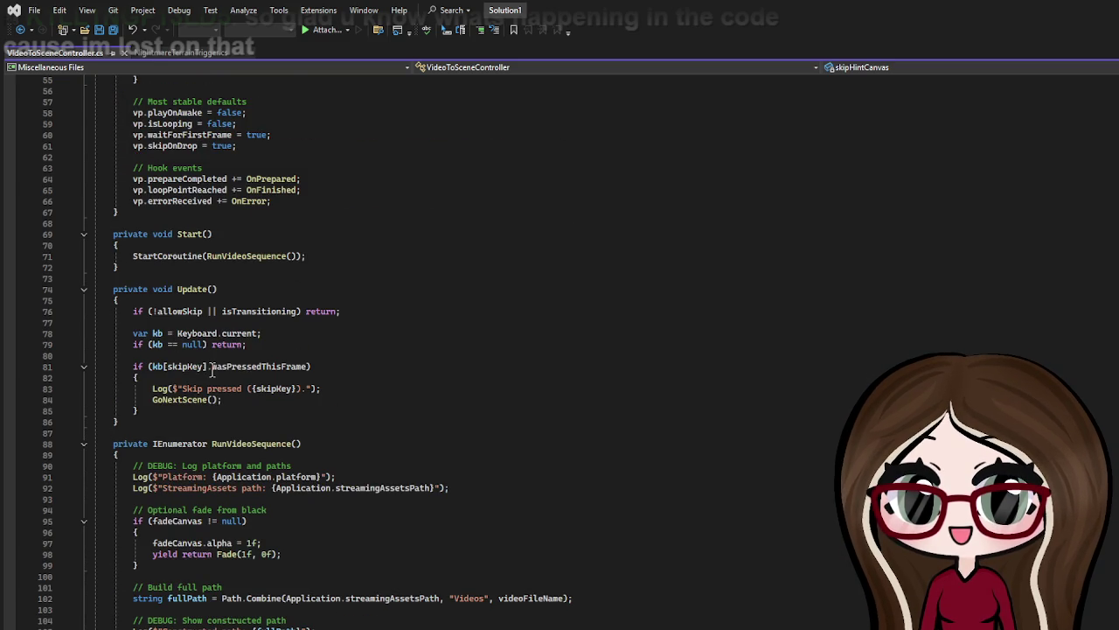
{"action": "left_click", "coordinate": [149, 443]}
Step: Add an if (skipHintCanvas != null) check at the start of RunVideoSequence
{"action": "left_click", "coordinate": [146, 453]}
{"action": "key", "text": "Return"}
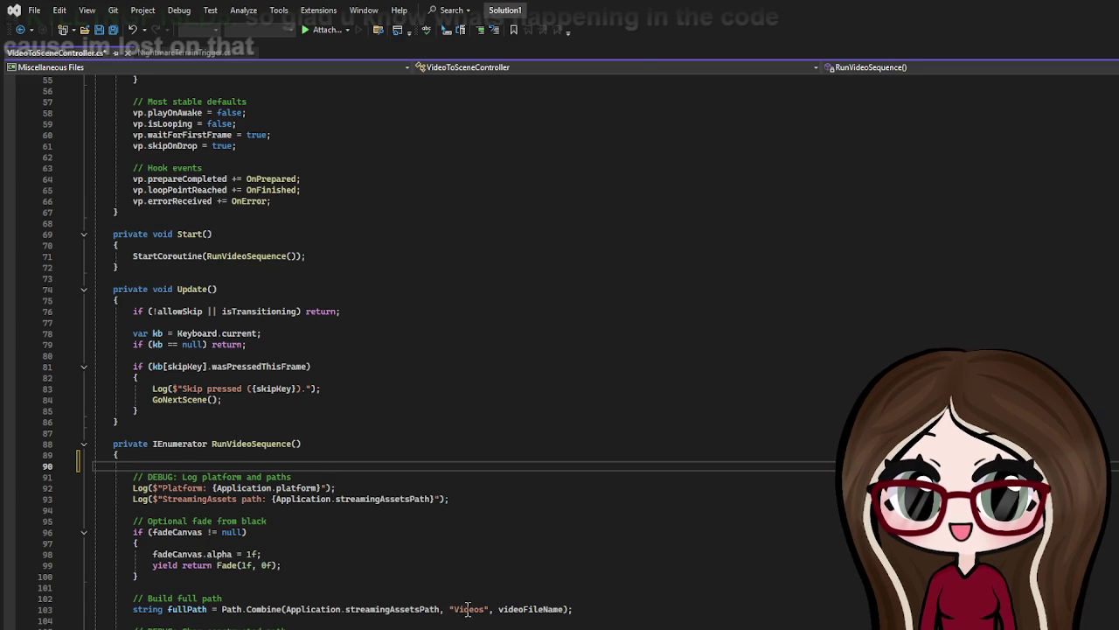
{"action": "key", "text": "Return"}
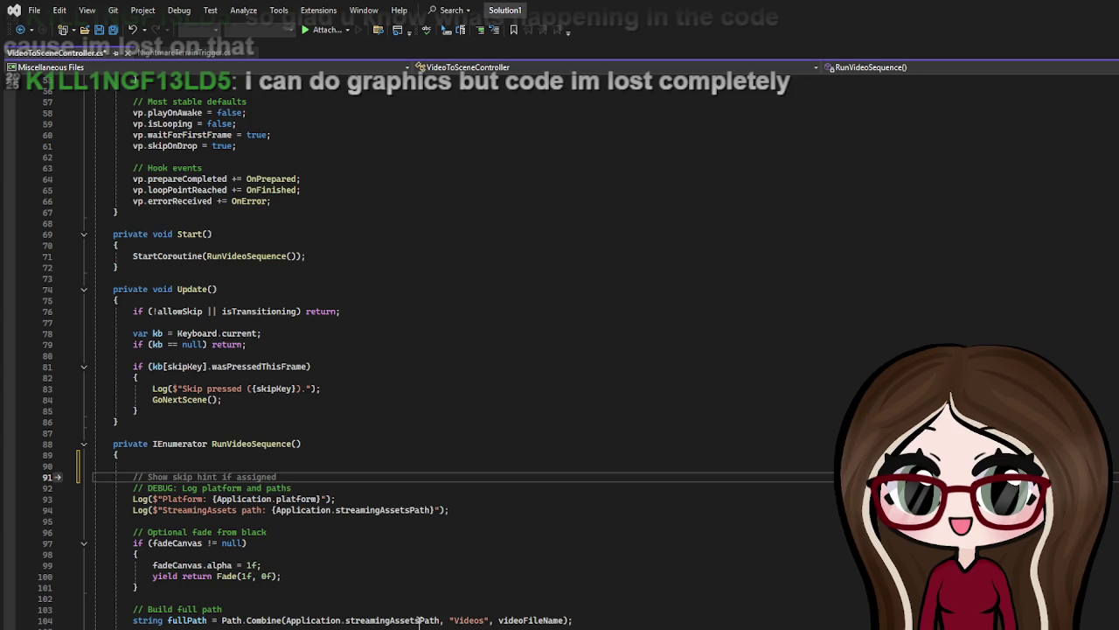
{"action": "type", "text": "if ("}
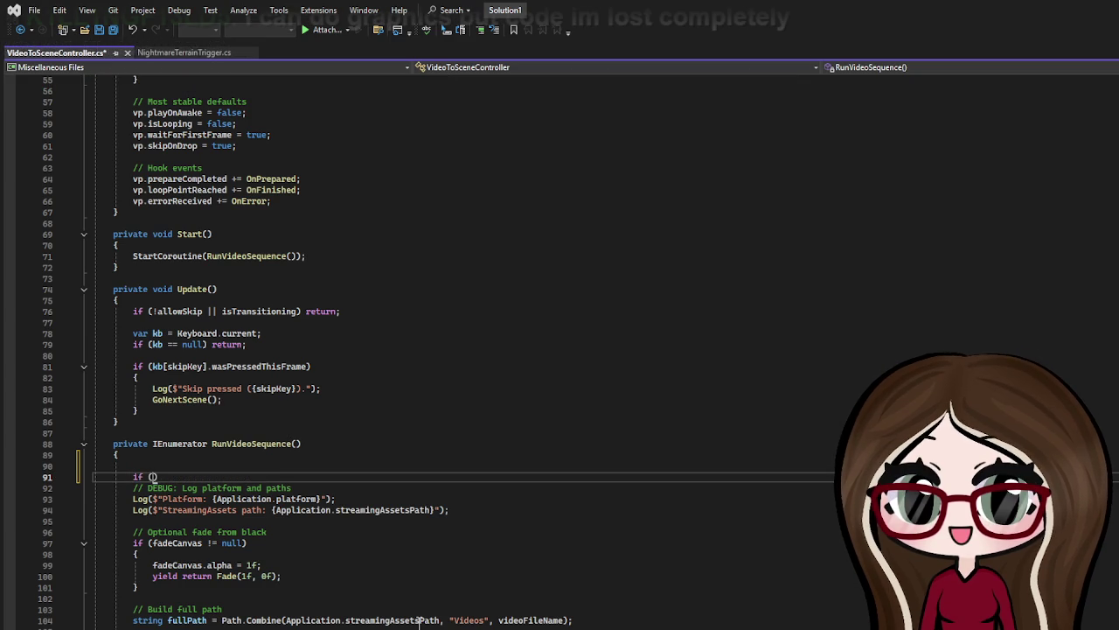
{"action": "type", "text": "skipHint"}
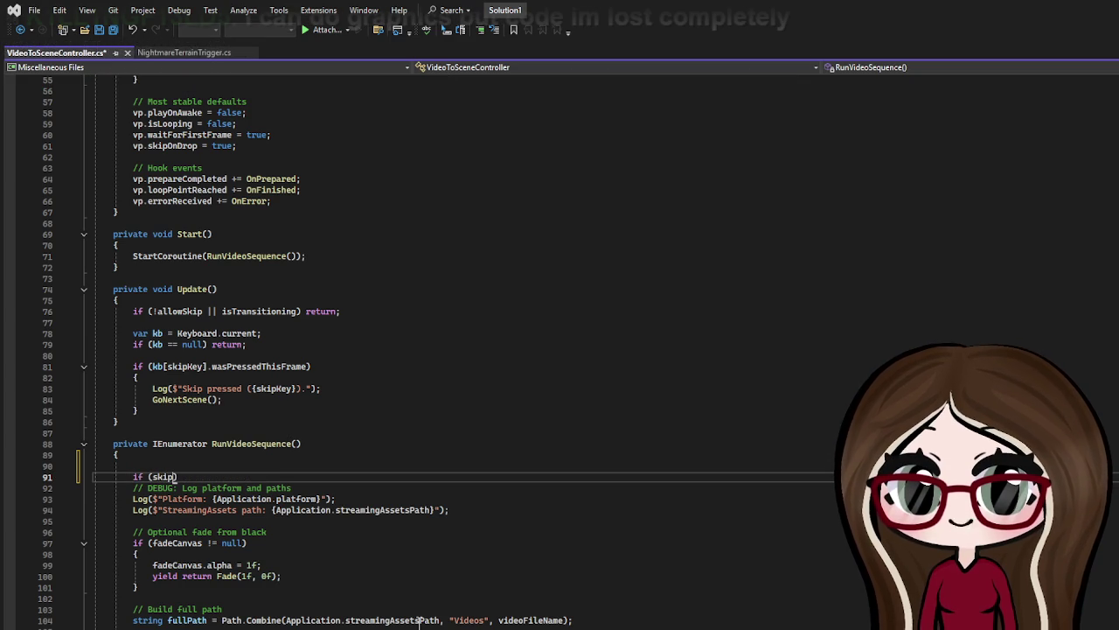
{"action": "type", "text": "Canvas"}
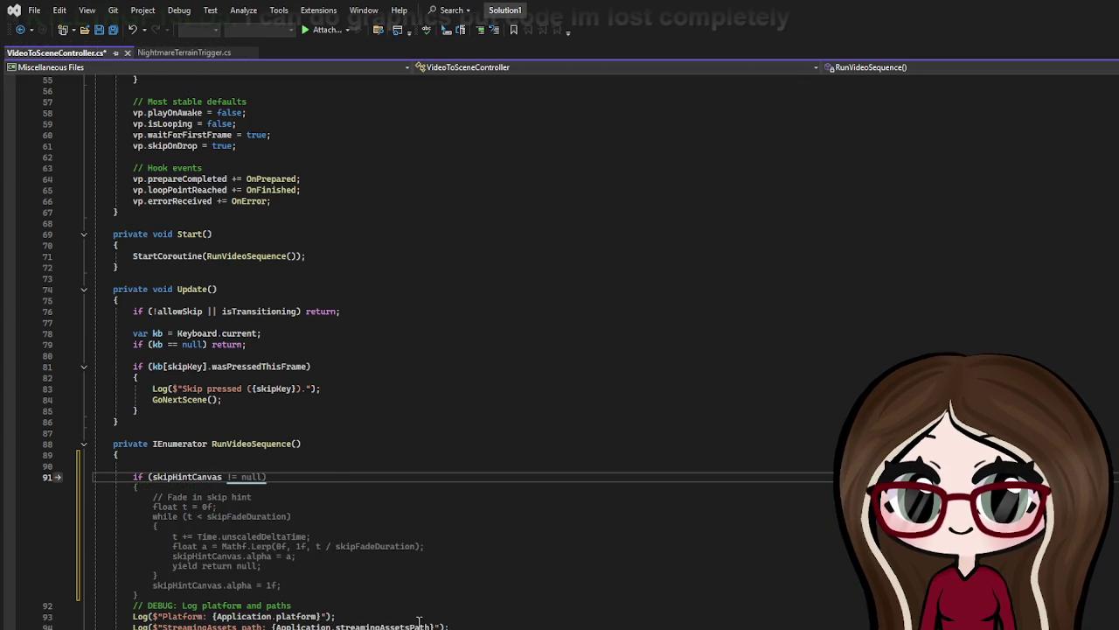
{"action": "type", "text": " !="}
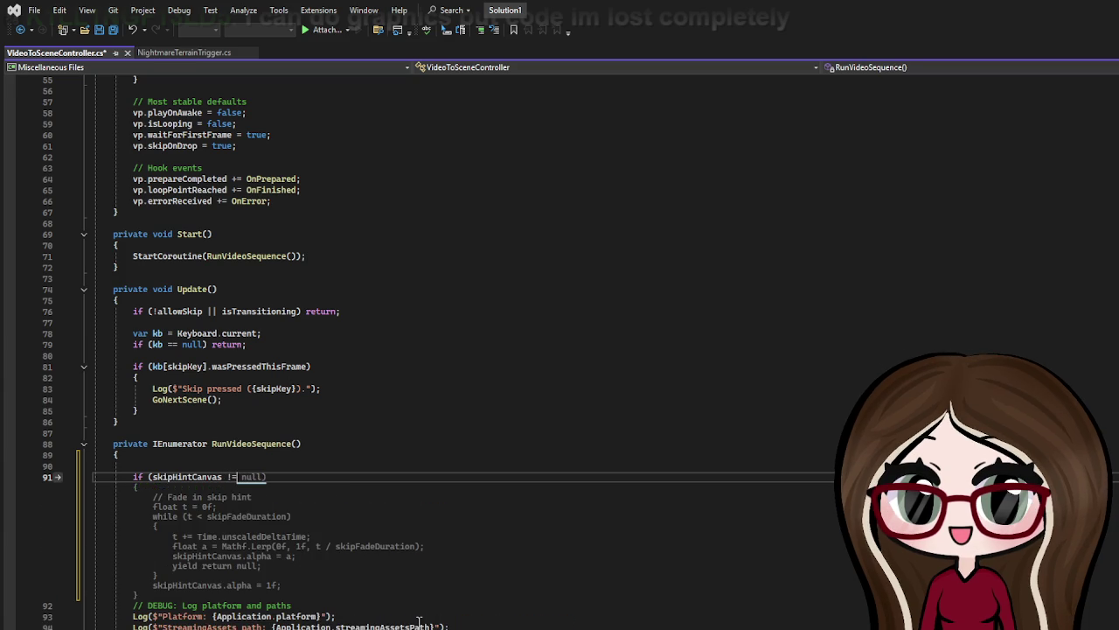
{"action": "type", "text": "null"}
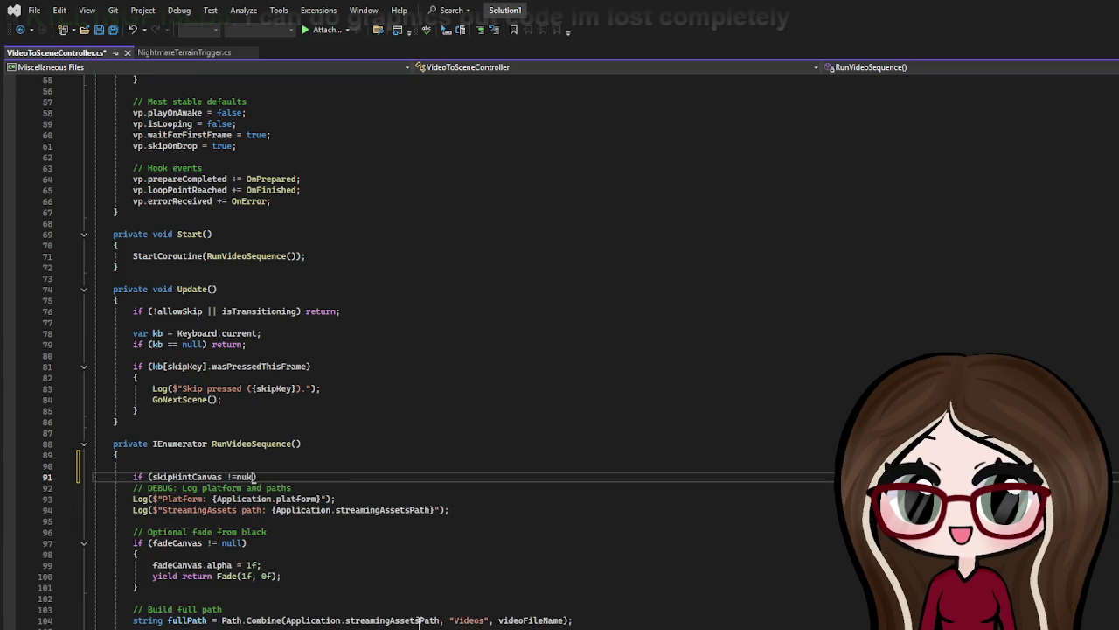
{"action": "type", "text": ")"}
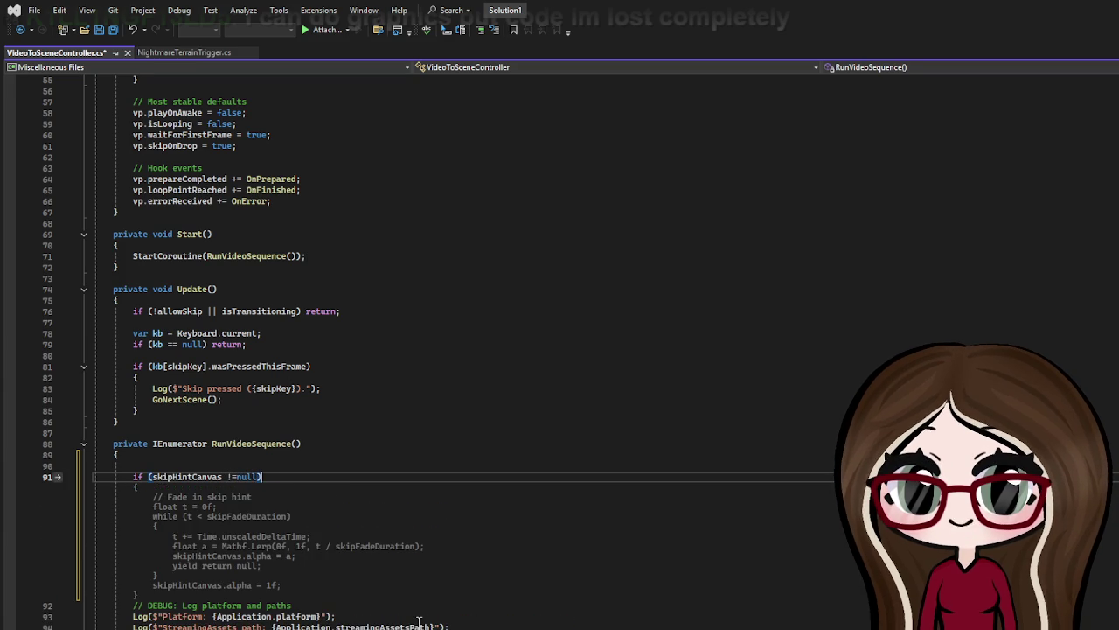
{"action": "key", "text": "Return"}
Step: Inside the check, set alpha to allowSkip ? 1f : 0f, and interactable and blockRaycasts to false
{"action": "key", "text": "Return"}
{"action": "type", "text": "{"}
{"action": "key", "text": "Return"}
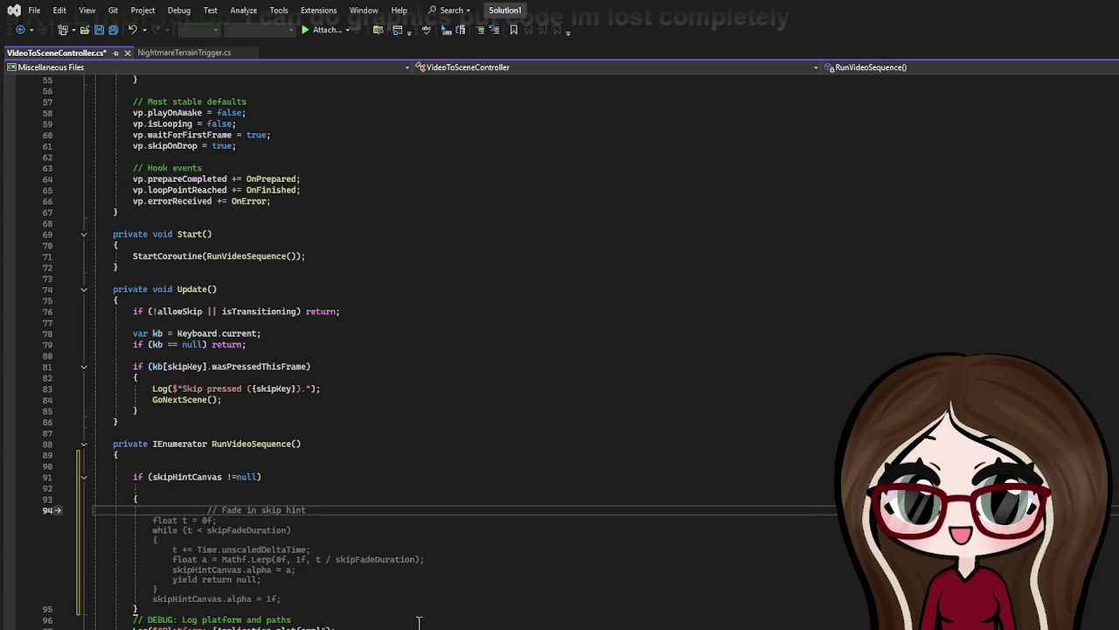
{"action": "type", "text": "skip"}
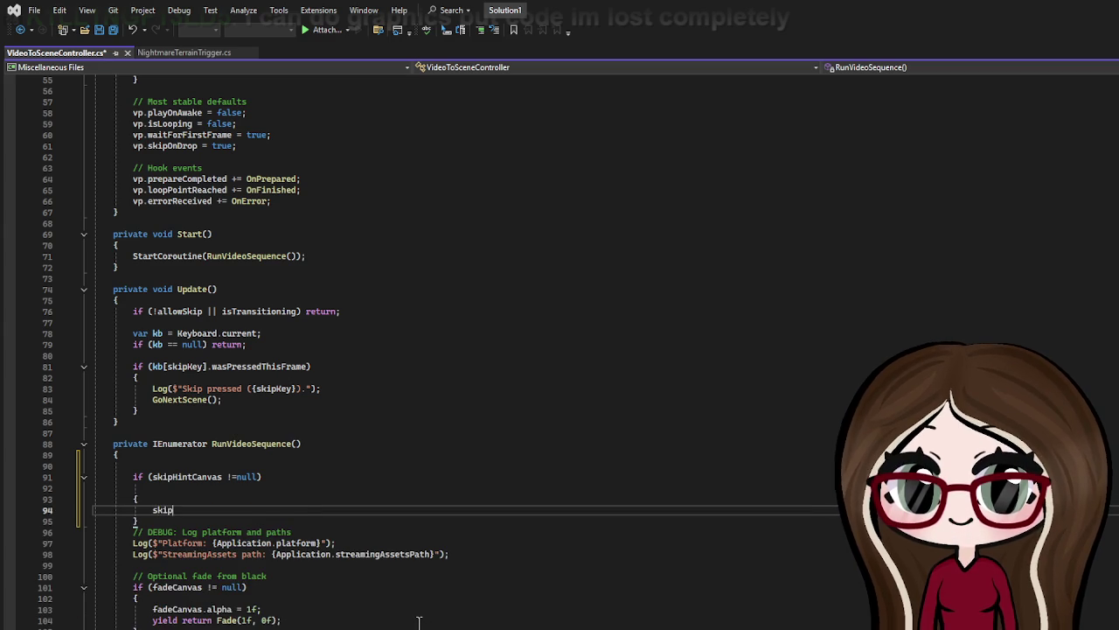
{"action": "type", "text": "HintCanvas"}
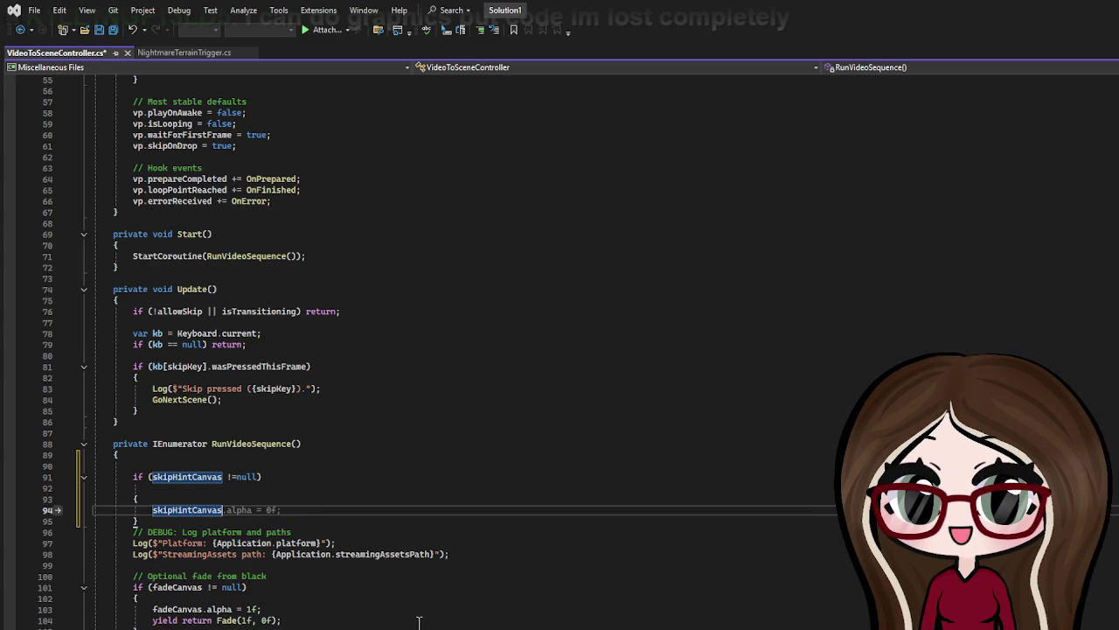
{"action": "type", "text": ".alpha"}
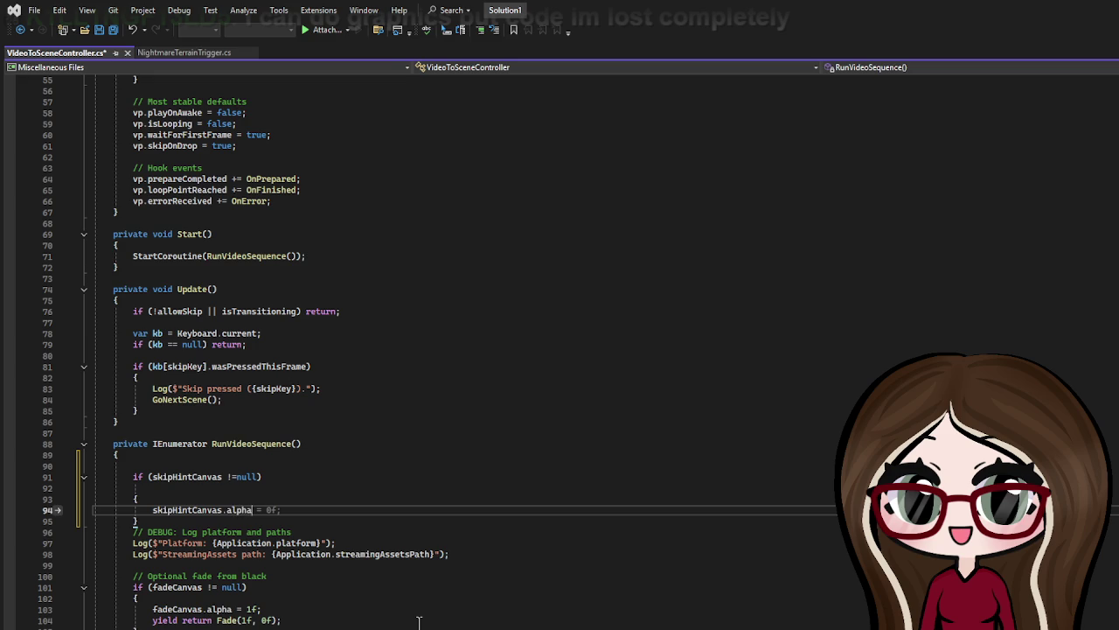
{"action": "type", "text": " = "}
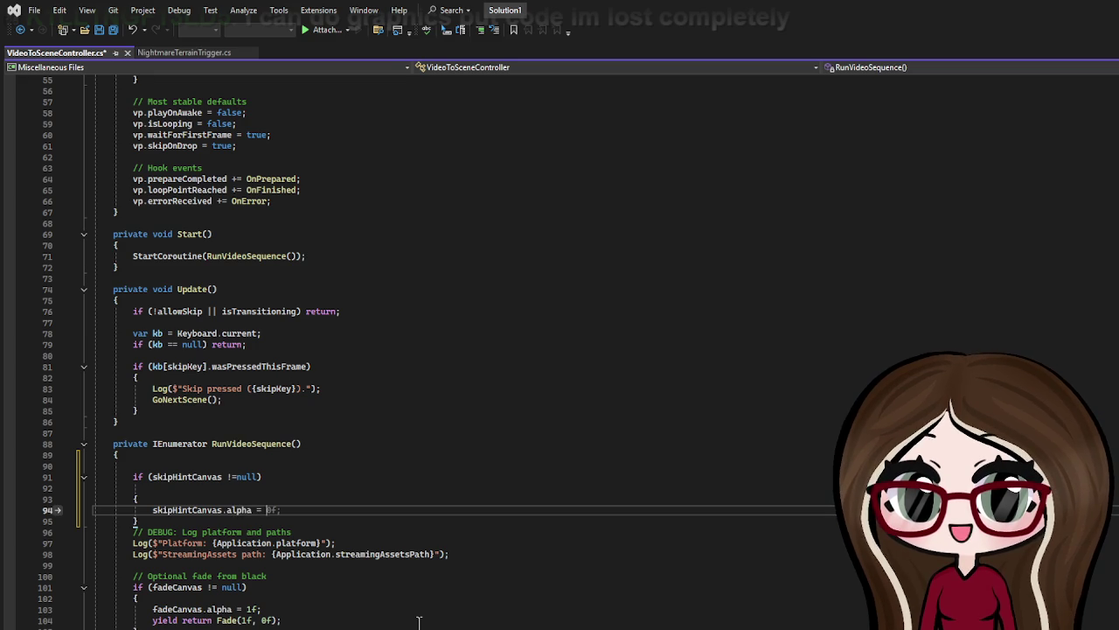
{"action": "type", "text": "allowS"}
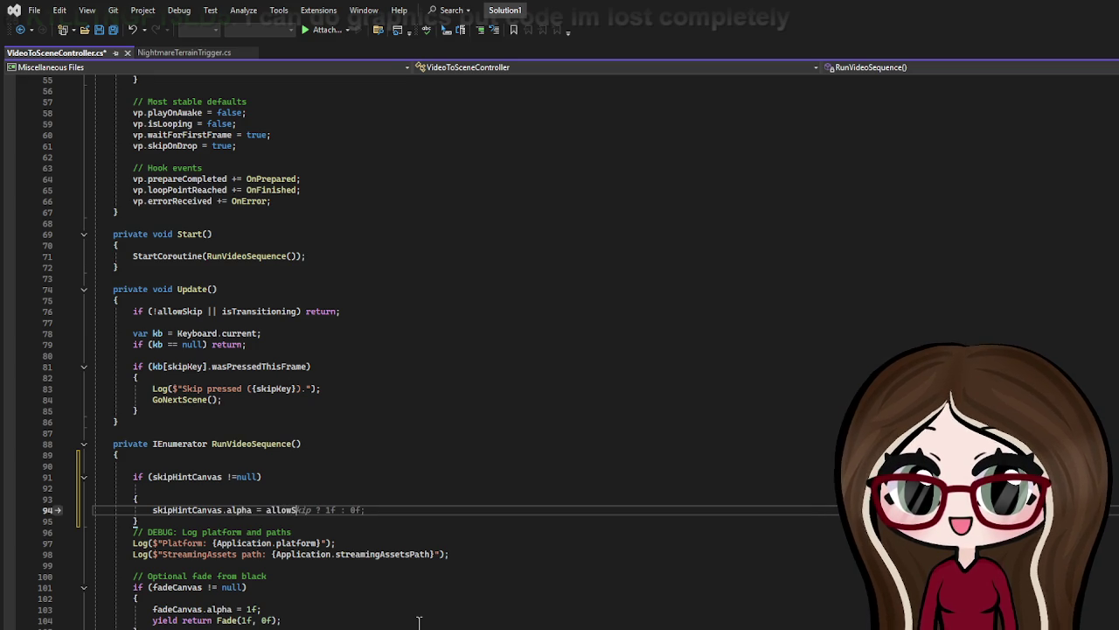
{"action": "type", "text": "kip ? "}
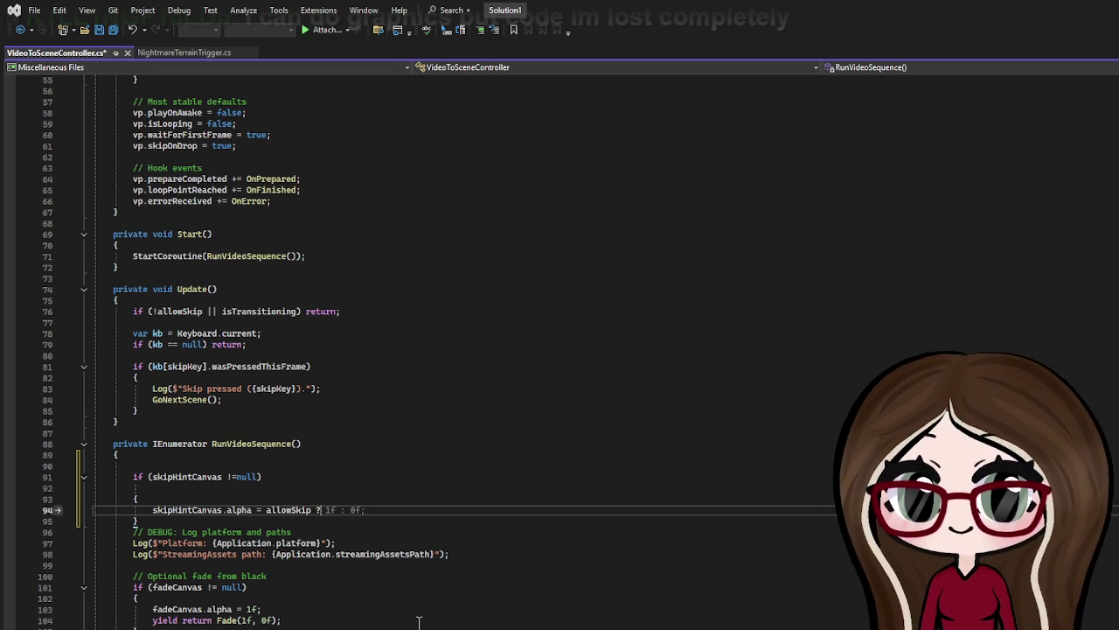
{"action": "type", "text": "1f"}
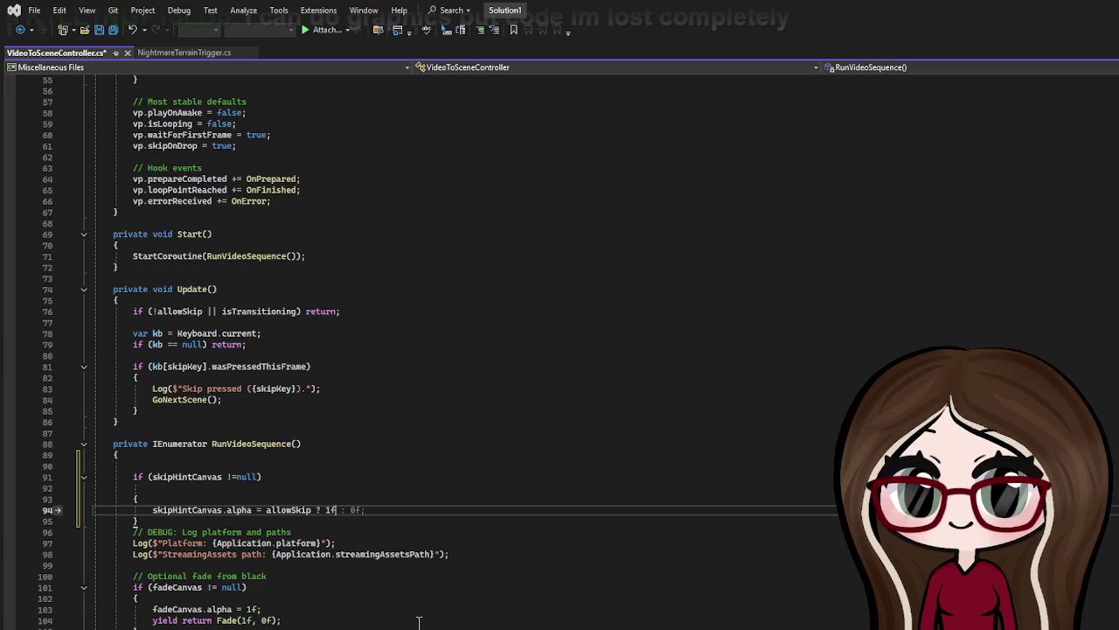
{"action": "type", "text": " : 0f"}
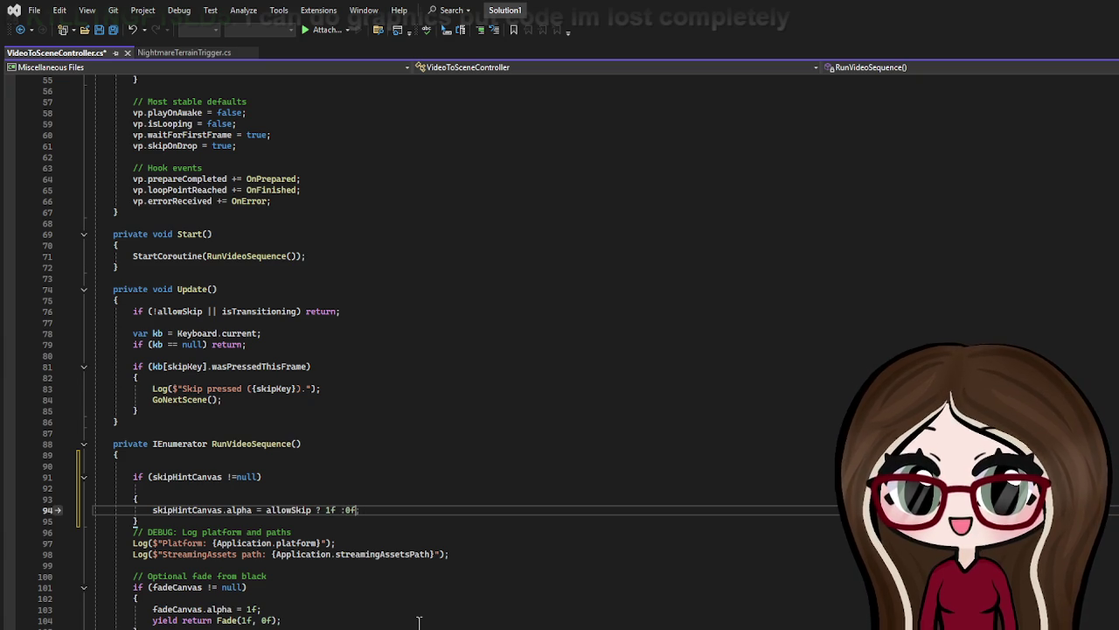
{"action": "type", "text": ";"}
{"action": "key", "text": "Return"}
{"action": "type", "text": "skipHi"}
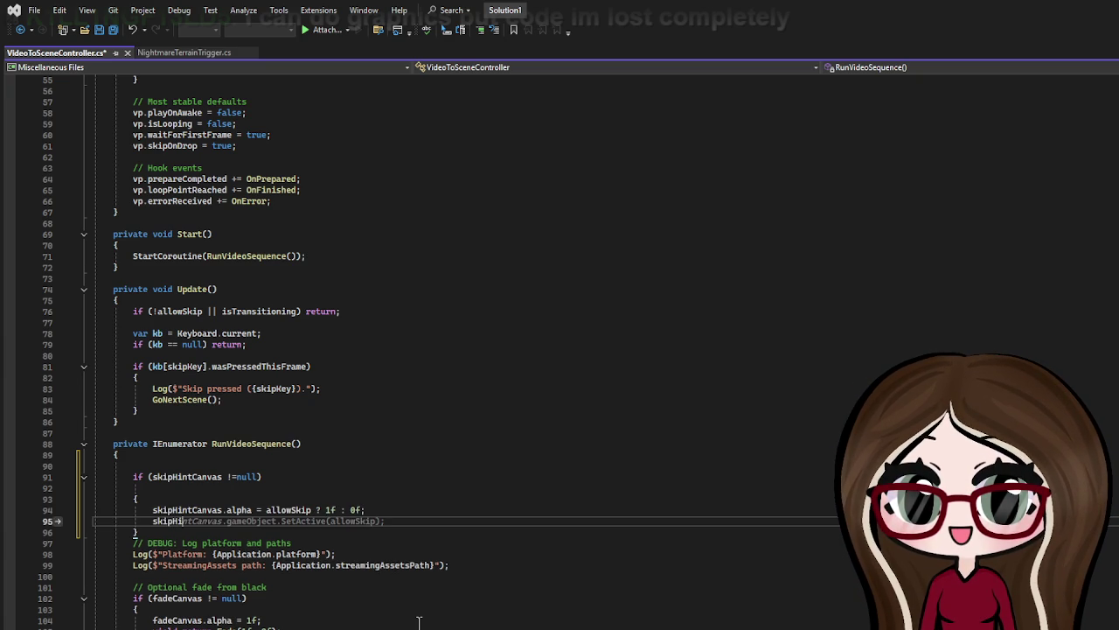
{"action": "type", "text": "ntCanv"}
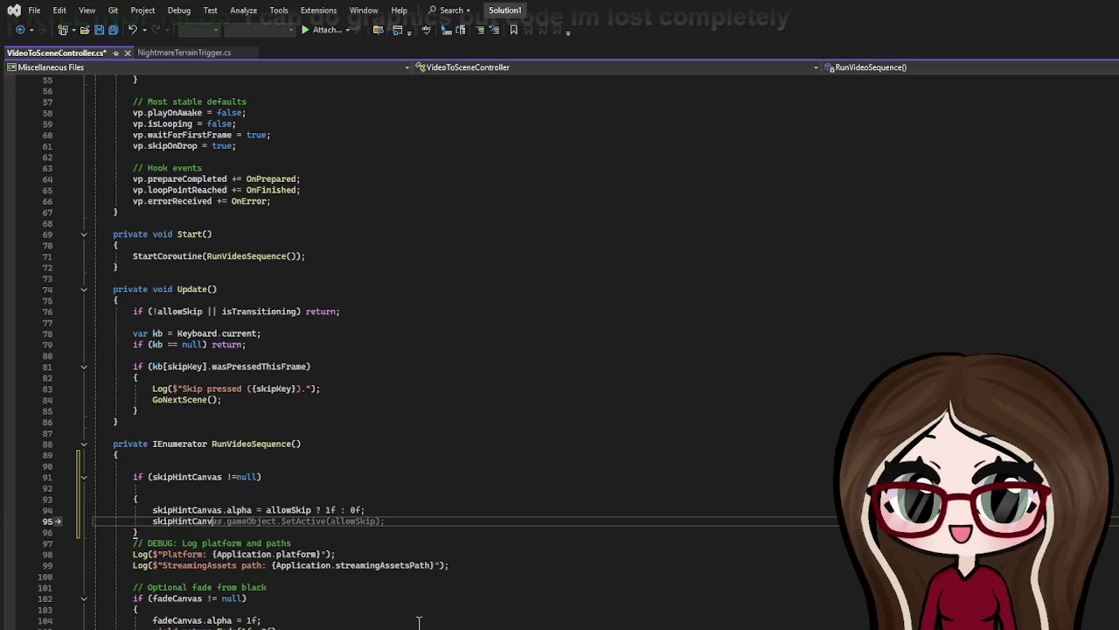
{"action": "type", "text": "as.i"}
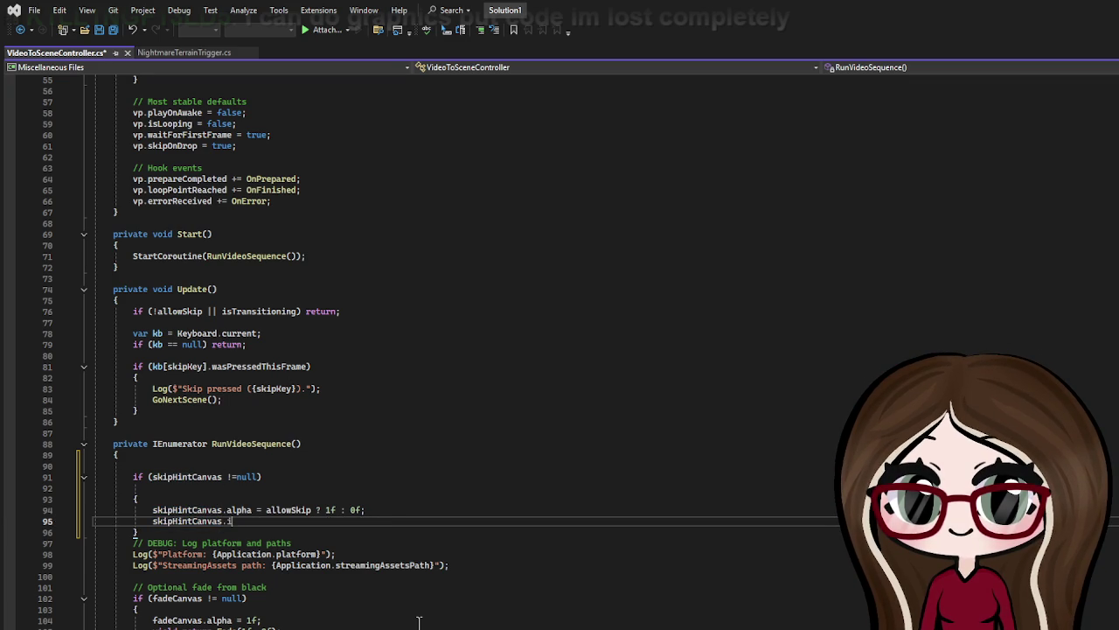
{"action": "type", "text": "nterac"}
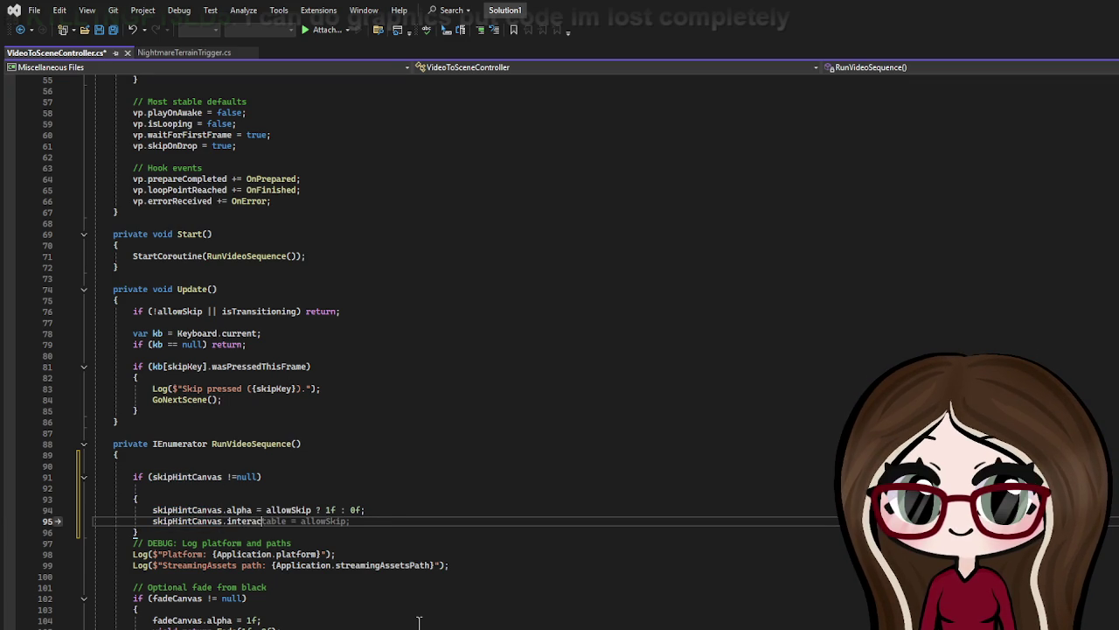
{"action": "type", "text": "table = false;"}
{"action": "key", "text": "Return"}
{"action": "type", "text": "skipHintCanvas.blockRaycas"}
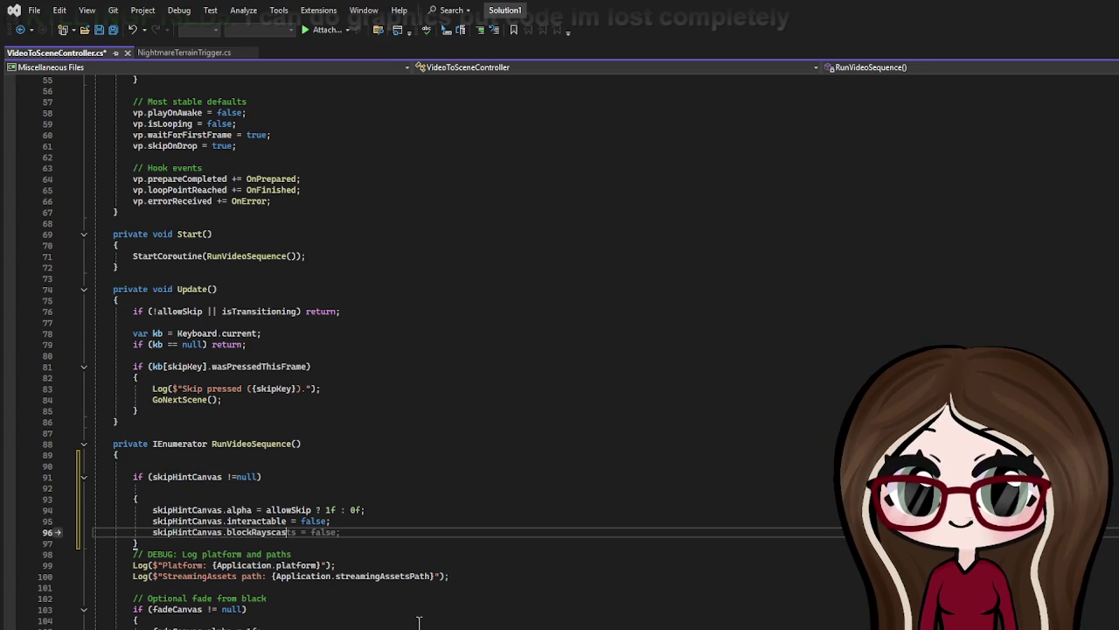
{"action": "type", "text": "ts = false;"}
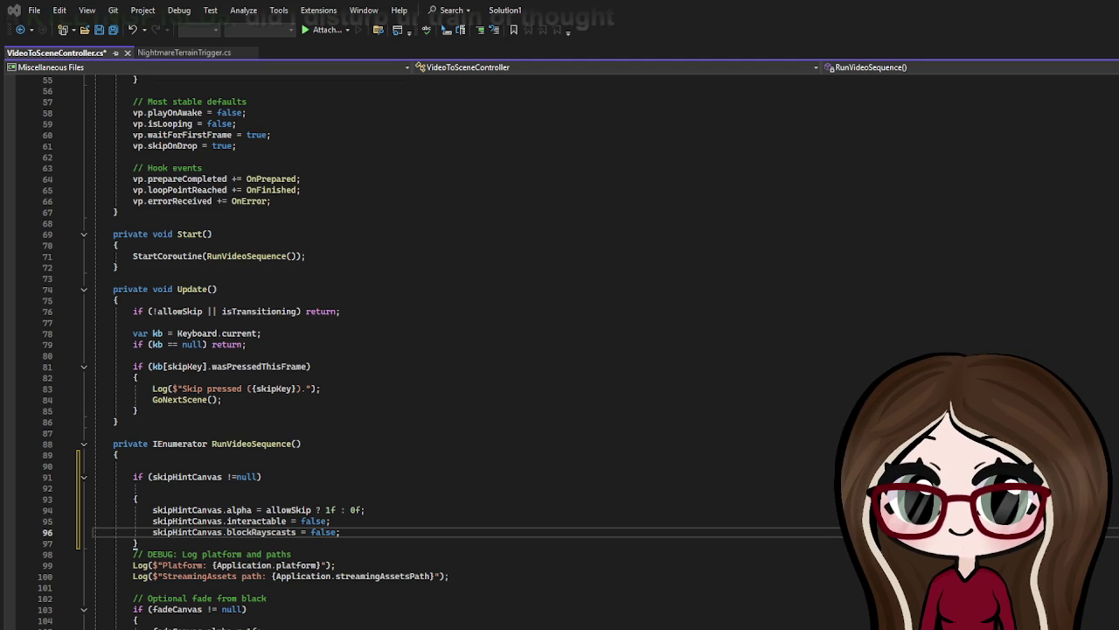
Step: Scroll down past the completed skipHintCanvas null-check block
{"action": "scroll", "coordinate": [560, 350], "scroll_direction": "down", "scroll_amount": 2}
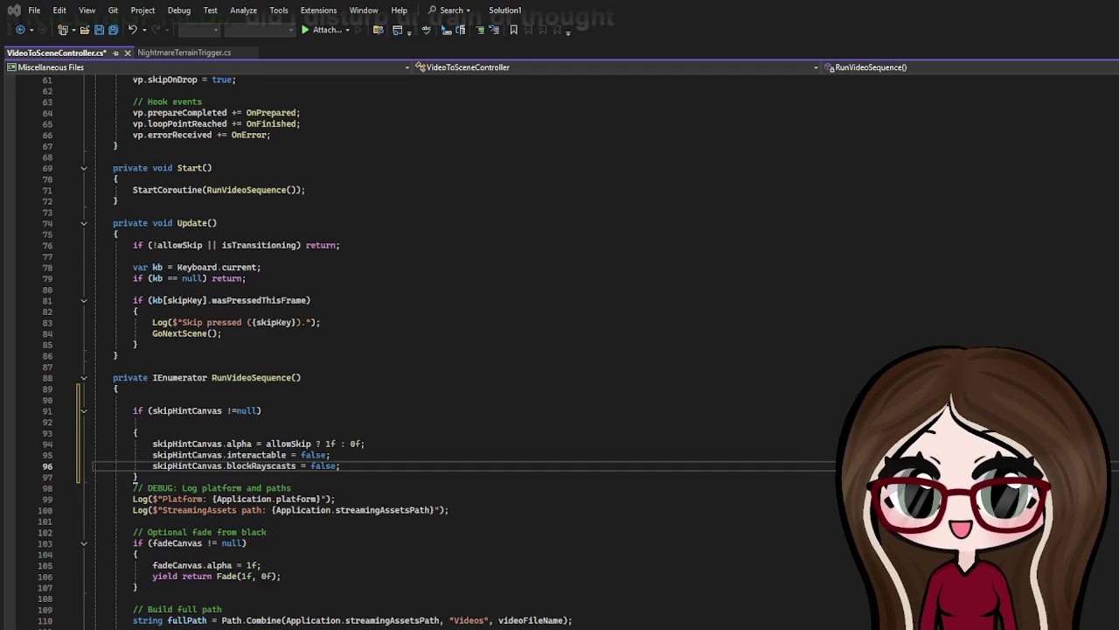
{"action": "scroll", "coordinate": [559, 350], "scroll_direction": "down", "scroll_amount": 3}
{"action": "scroll", "coordinate": [560, 350], "scroll_direction": "down", "scroll_amount": 10}
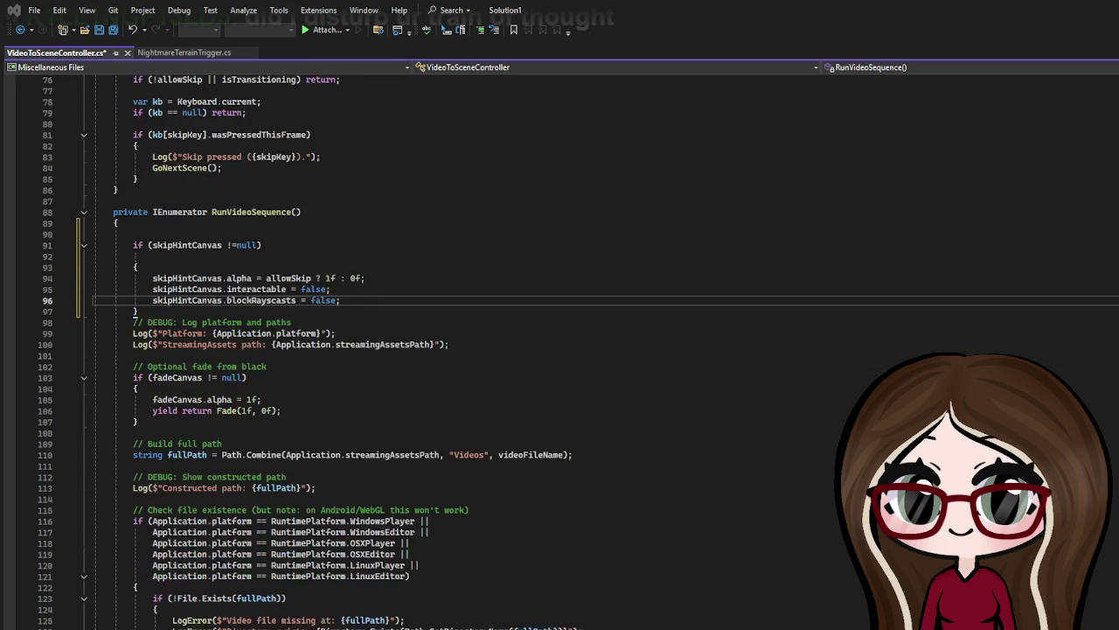
{"action": "scroll", "coordinate": [577, 349], "scroll_direction": "down", "scroll_amount": 10}
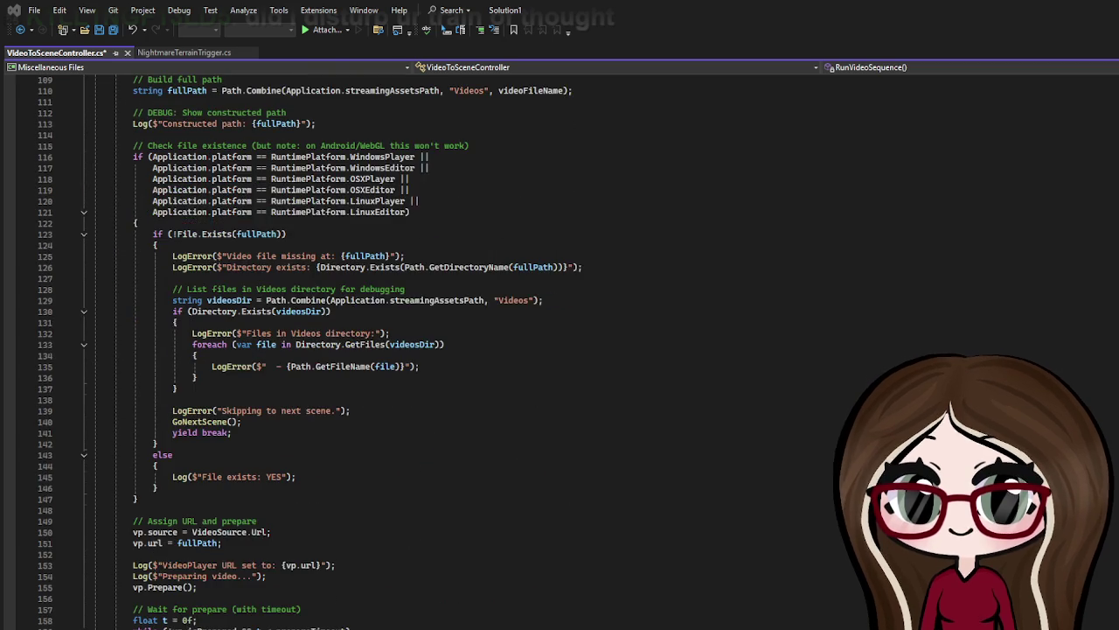
{"action": "scroll", "coordinate": [560, 350], "scroll_direction": "down", "scroll_amount": 4}
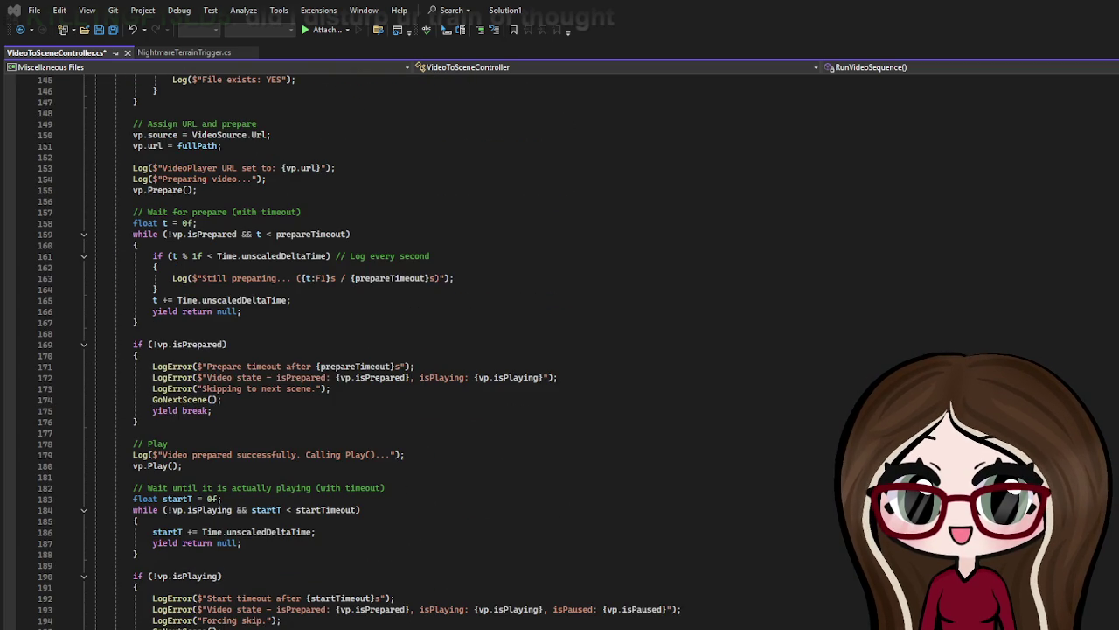
{"action": "scroll", "coordinate": [560, 350], "scroll_direction": "down", "scroll_amount": 3}
{"action": "scroll", "coordinate": [560, 350], "scroll_direction": "down", "scroll_amount": 3}
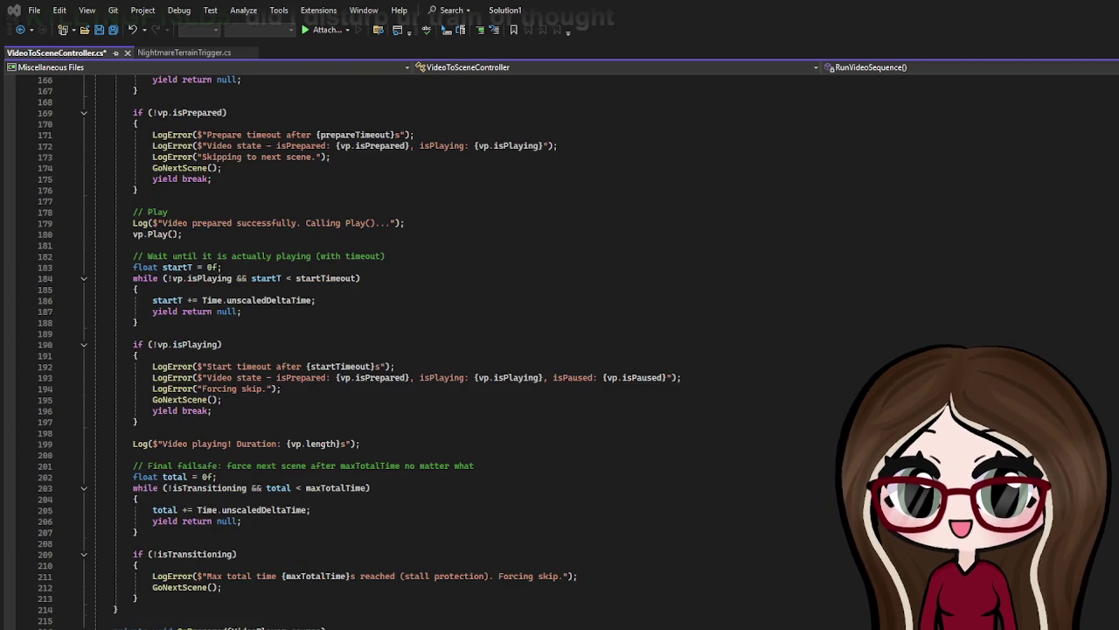
{"action": "scroll", "coordinate": [560, 350], "scroll_direction": "down", "scroll_amount": 8}
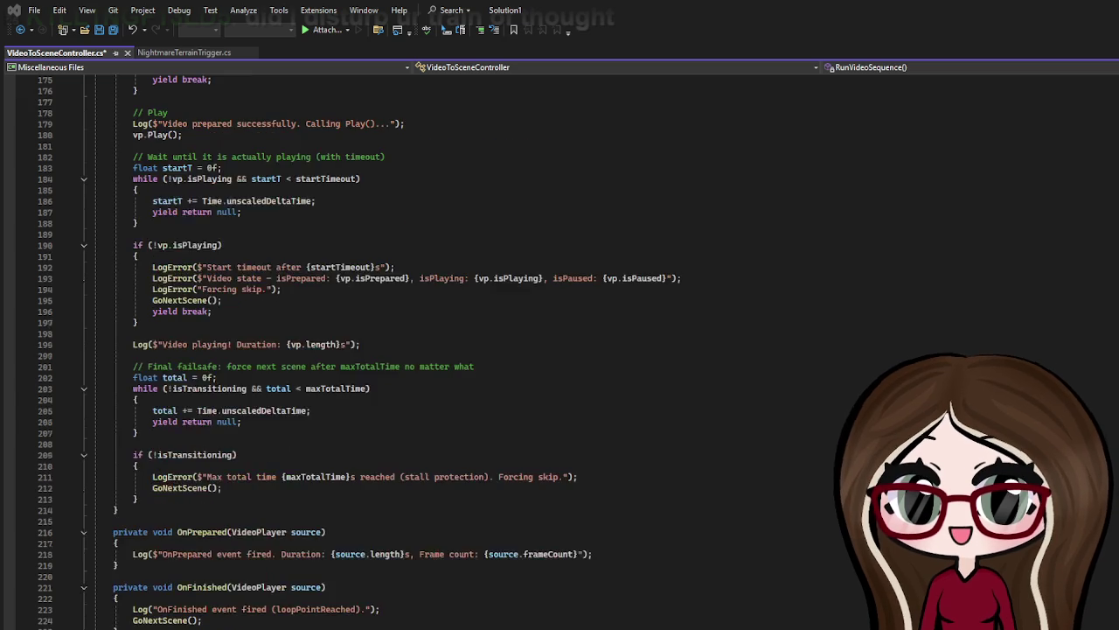
{"action": "scroll", "coordinate": [559, 350], "scroll_direction": "down", "scroll_amount": 2}
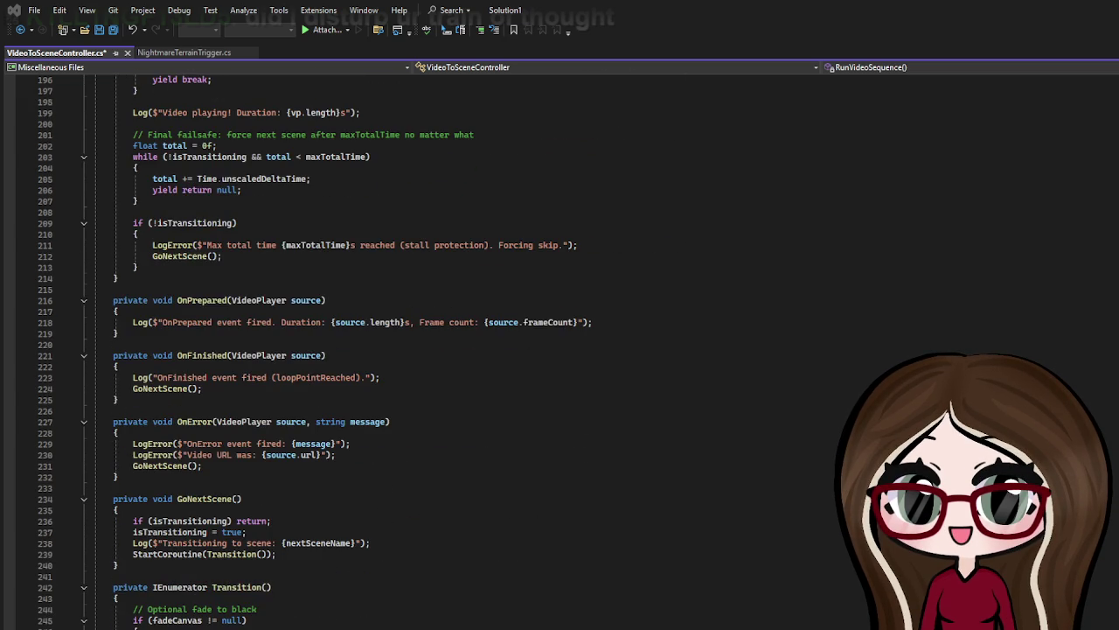
{"action": "scroll", "coordinate": [560, 350], "scroll_direction": "down", "scroll_amount": 3}
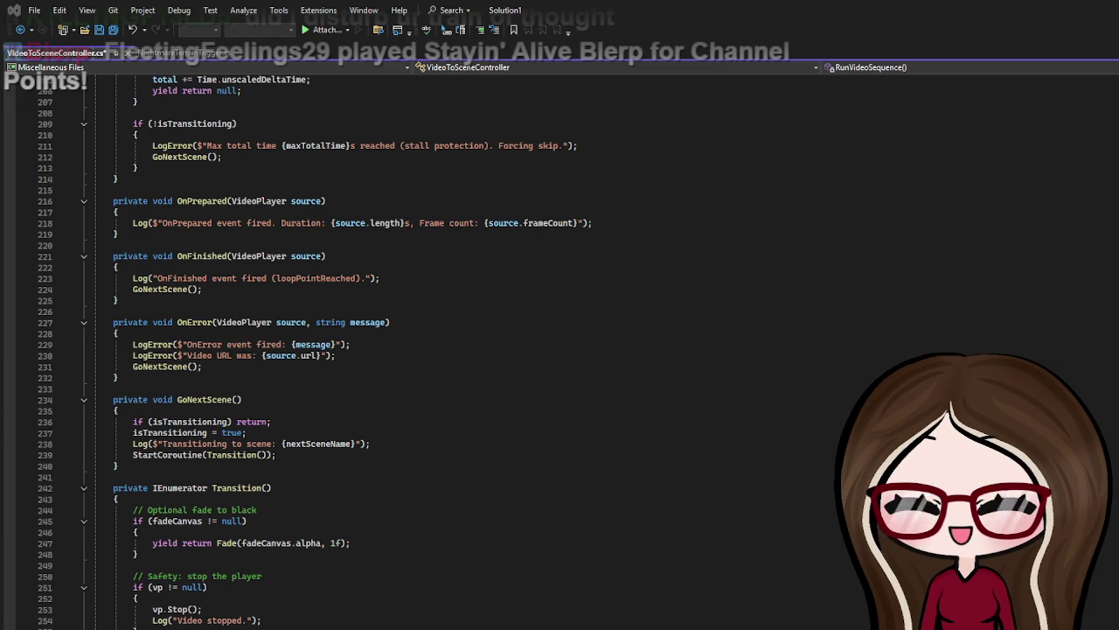
{"action": "scroll", "coordinate": [316, 352], "scroll_direction": "down", "scroll_amount": 2}
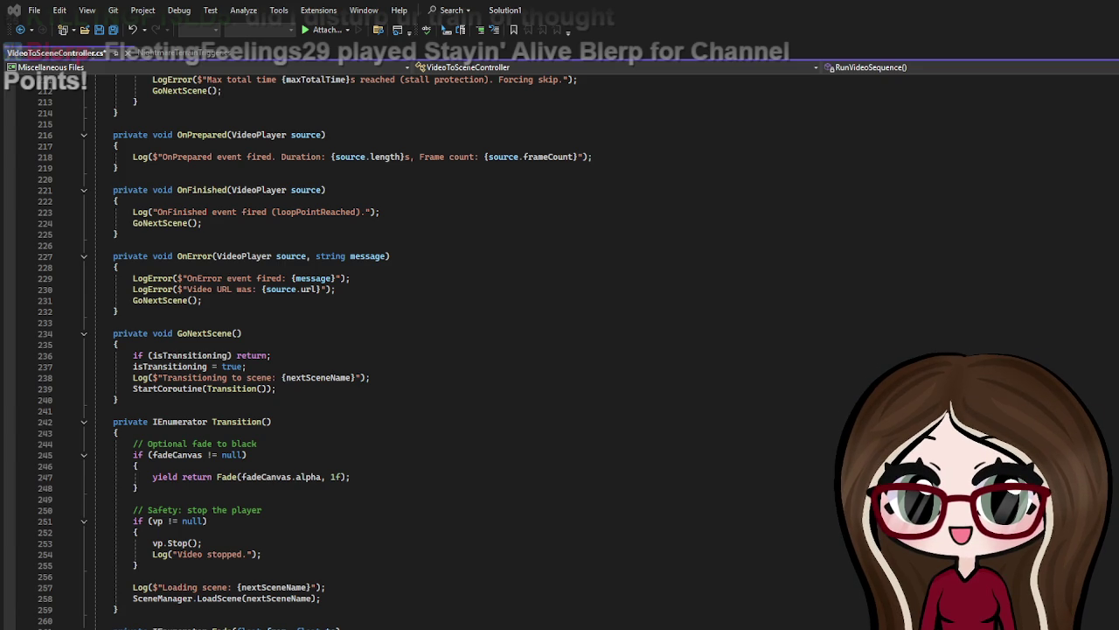
{"action": "left_click", "coordinate": [164, 433]}
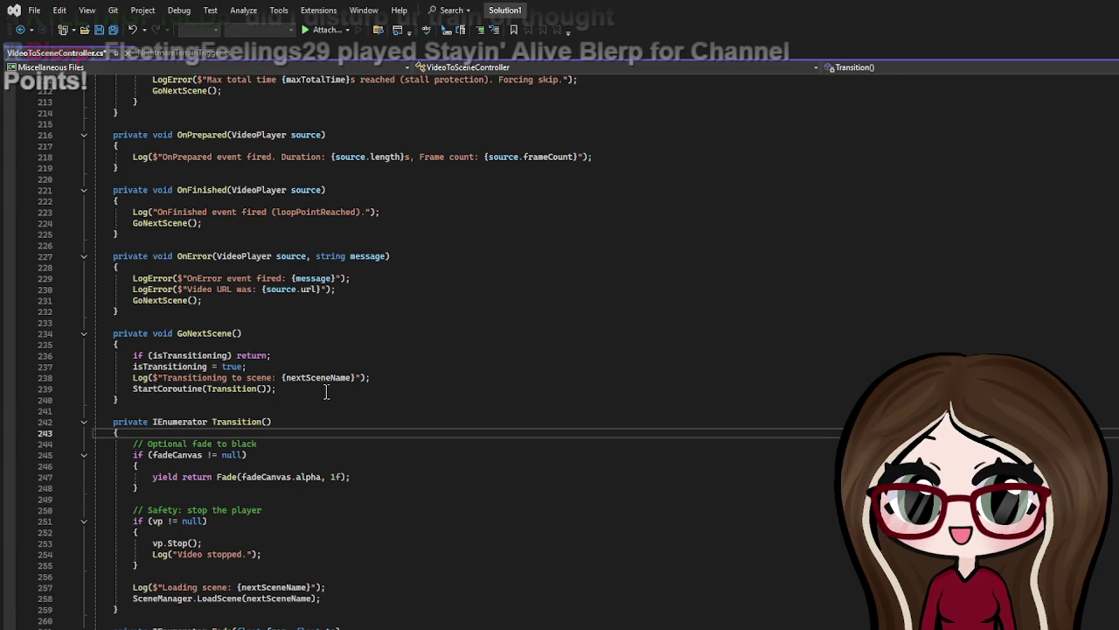
Step: Start Transition() with an if (skipHintCanvas != null) block calling StartCoroutine(FadeSkipHint(1f, 0f))
{"action": "key", "text": "Return"}
{"action": "key", "text": "Return"}
{"action": "type", "text": "if"}
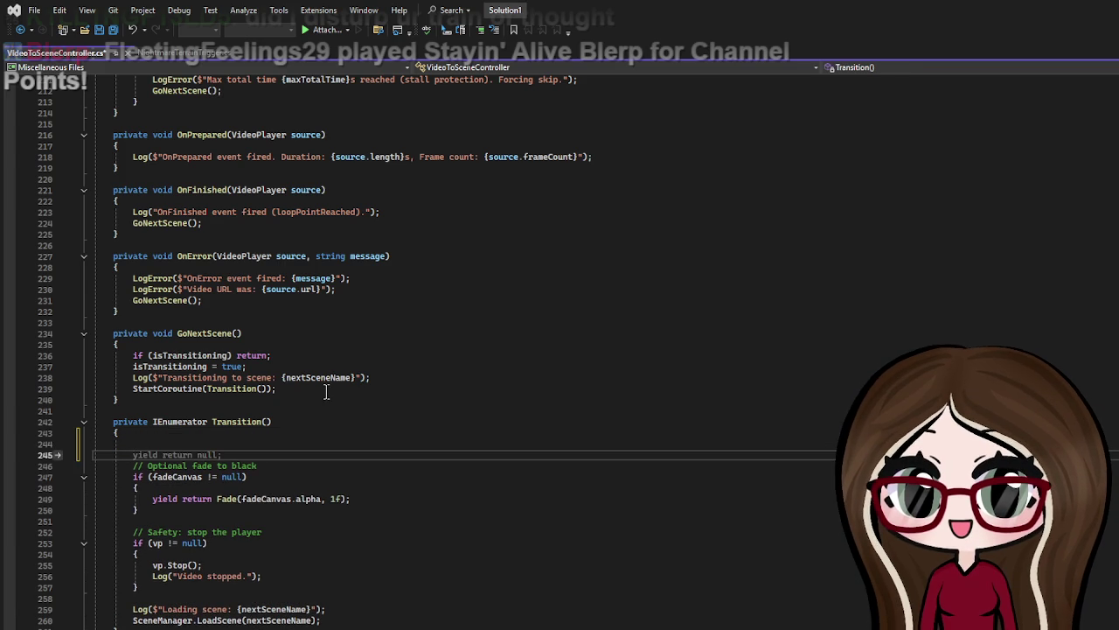
{"action": "type", "text": " ("}
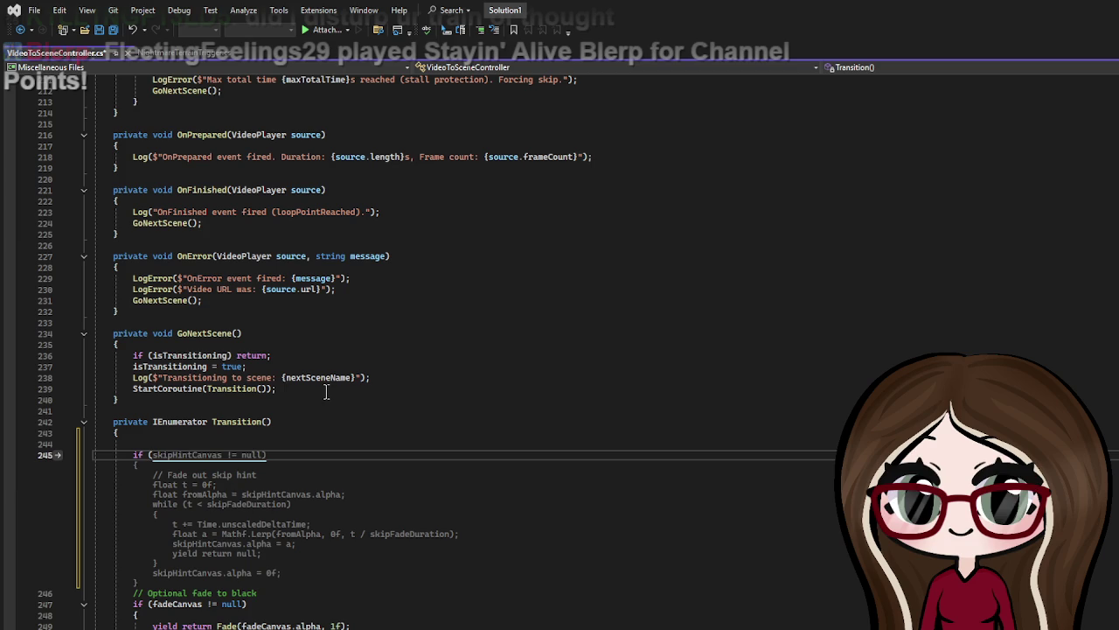
{"action": "type", "text": "skipHi"}
{"action": "key", "text": "ctrl+Right"}
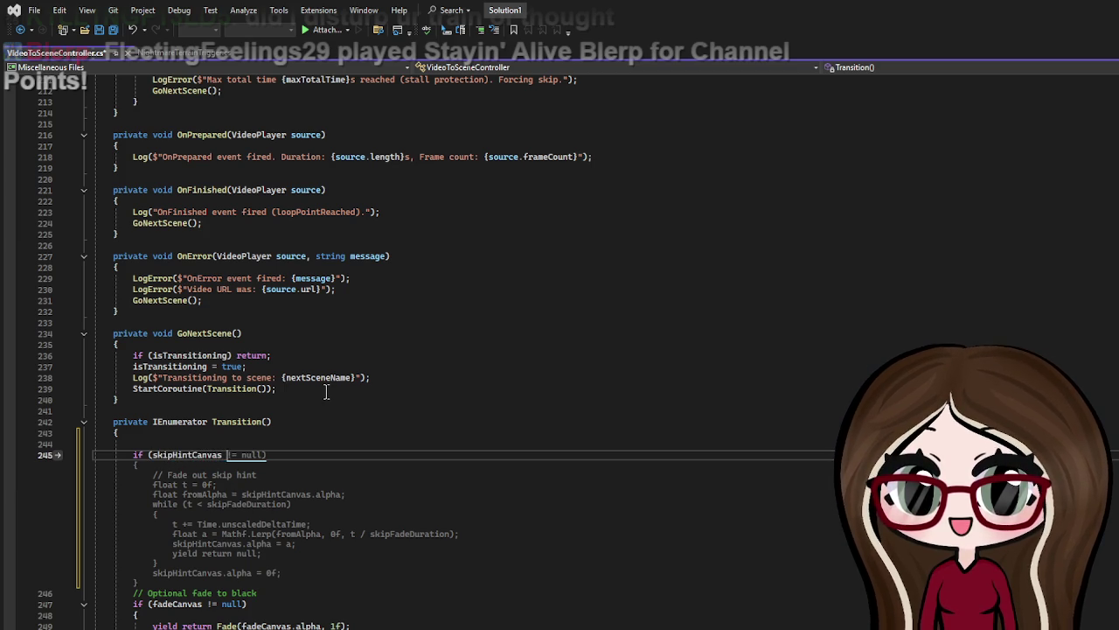
{"action": "key", "text": "ctrl+Right"}
{"action": "key", "text": "ctrl+Right"}
{"action": "key", "text": "ctrl+Right"}
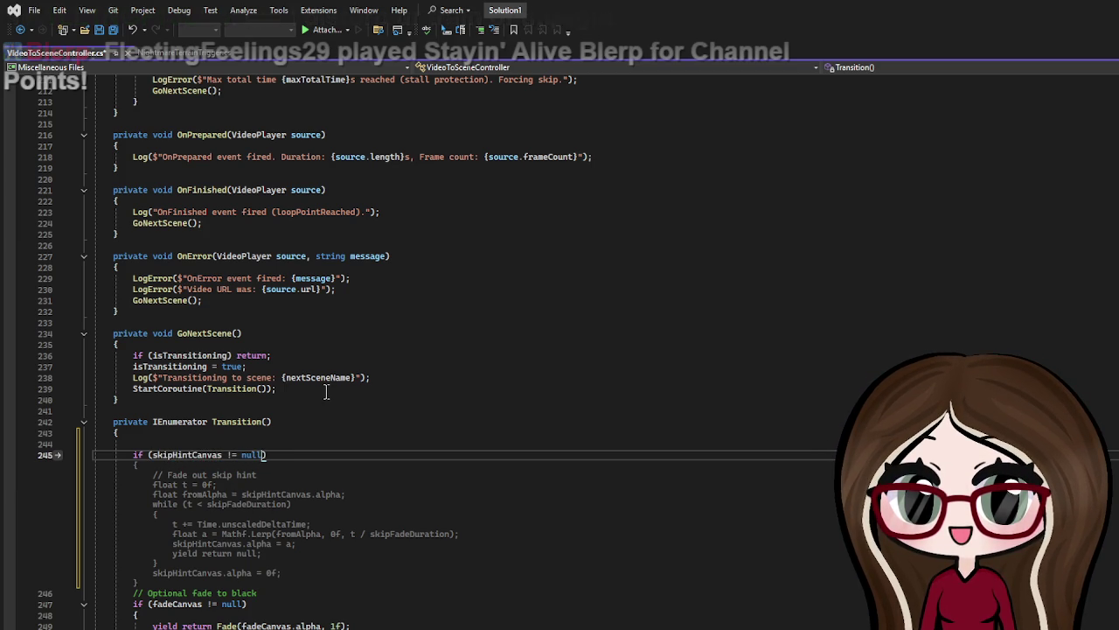
{"action": "key", "text": "Return"}
{"action": "type", "text": "{"}
{"action": "key", "text": "Return"}
{"action": "type", "text": "Start"}
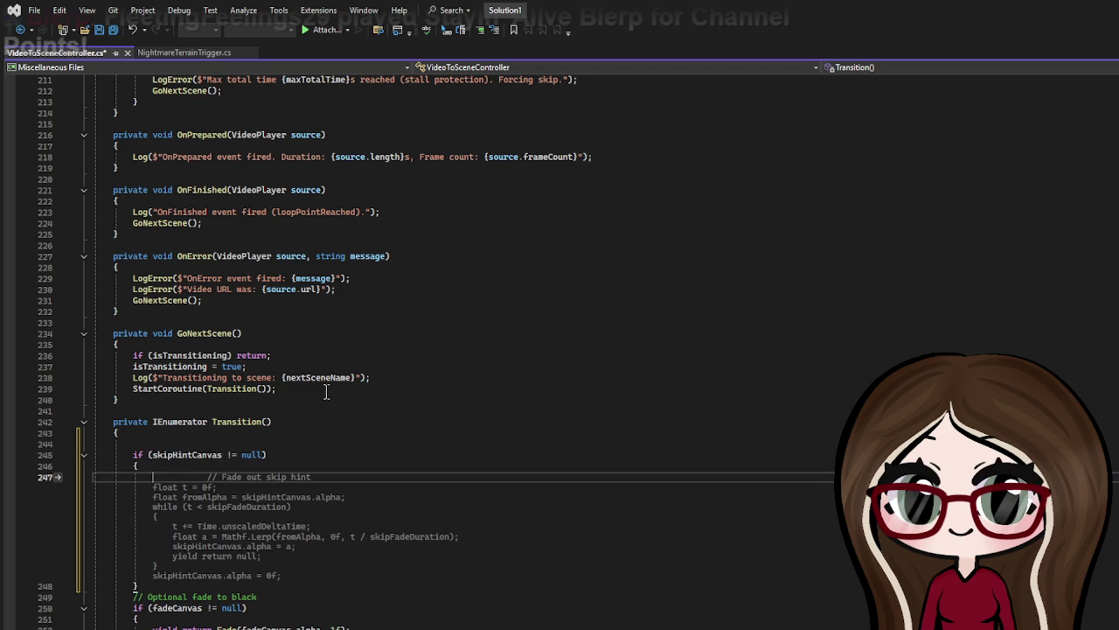
{"action": "type", "text": "C"}
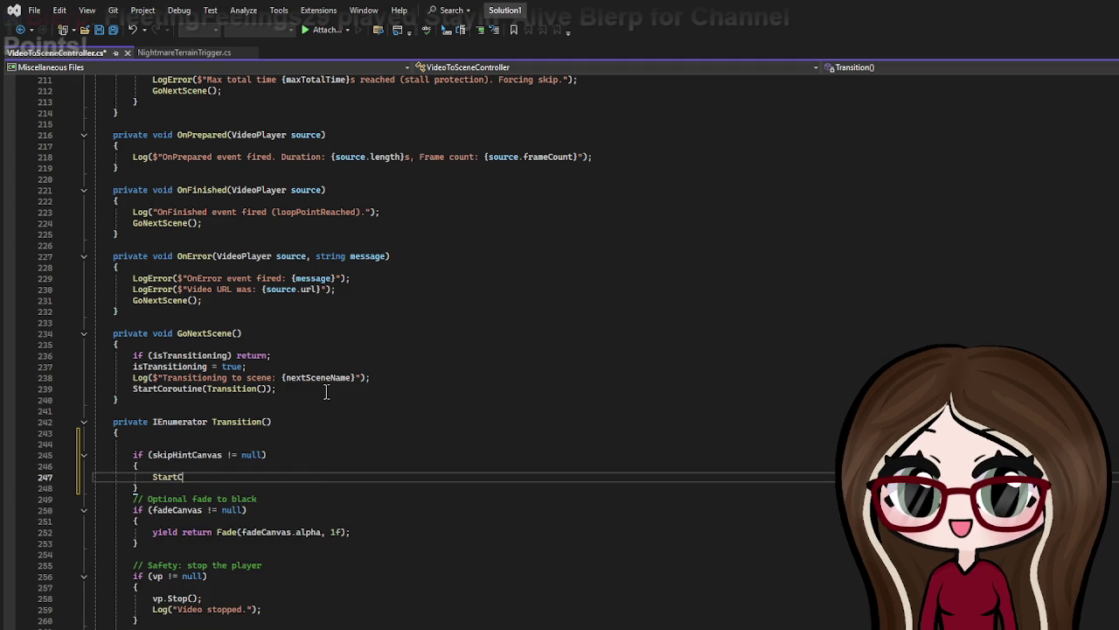
{"action": "type", "text": "oroutine(Fade"}
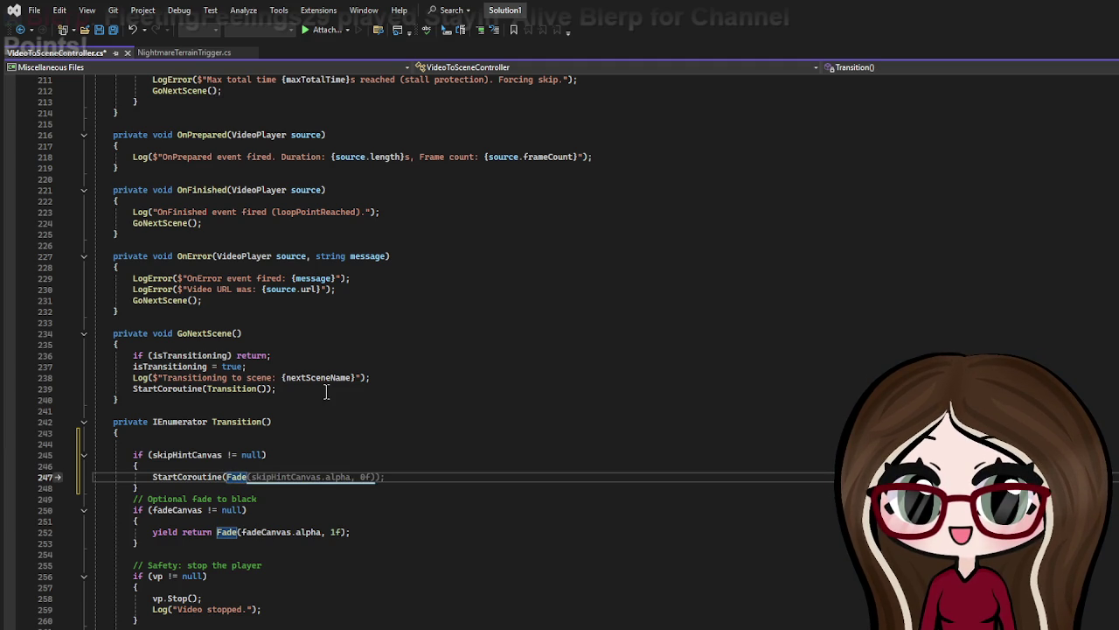
{"action": "type", "text": "SkipHin"}
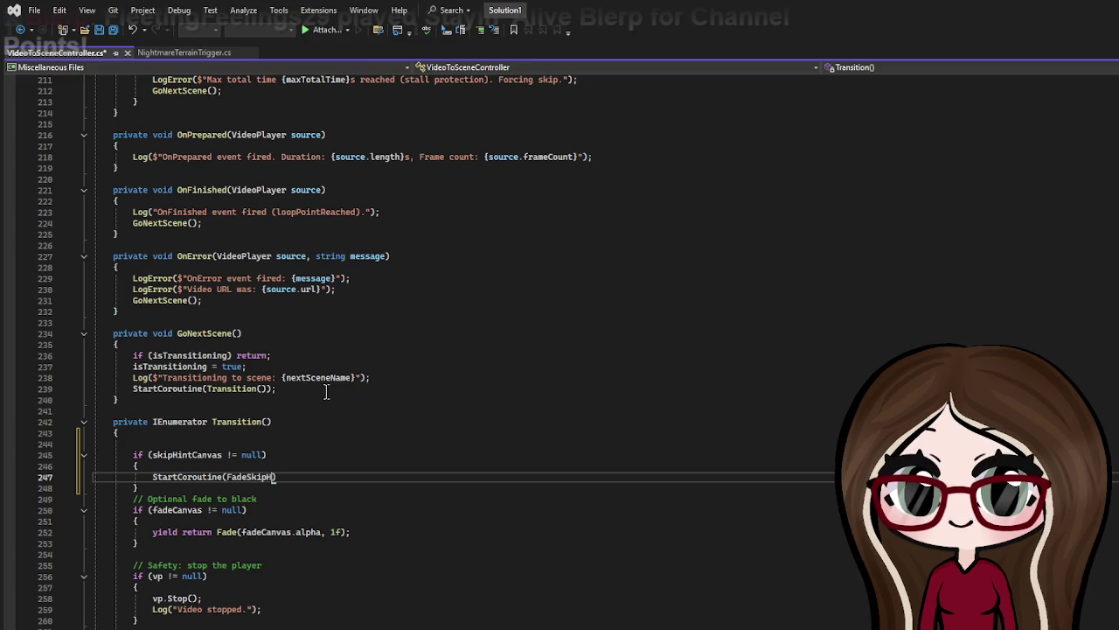
{"action": "type", "text": "t"}
{"action": "type", "text": "(1f, "}
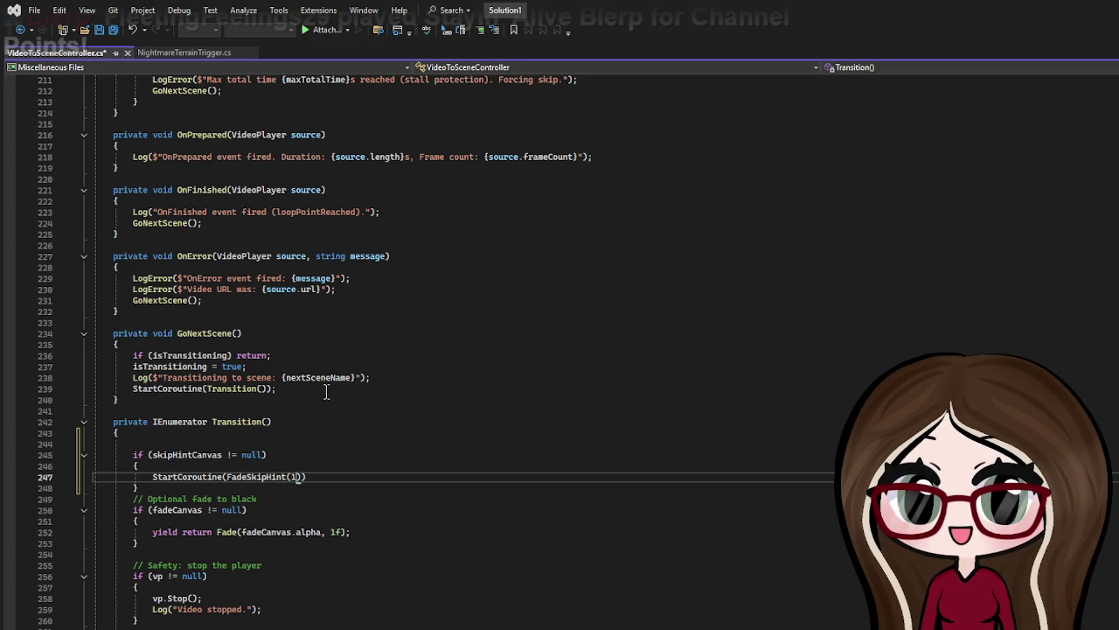
{"action": "type", "text": "0f"}
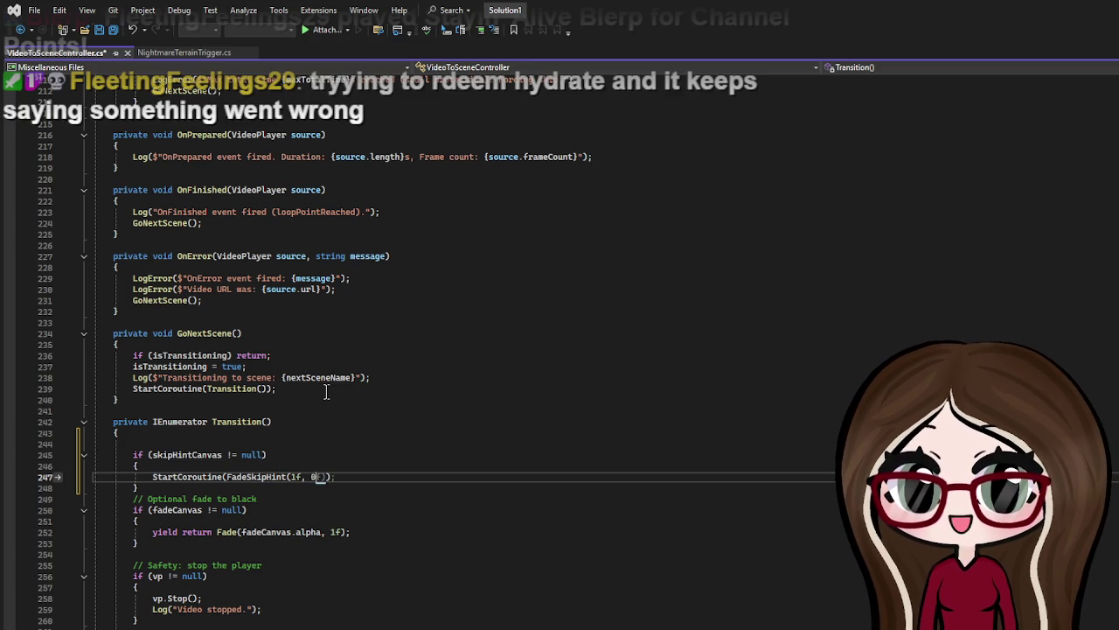
{"action": "type", "text": "))"}
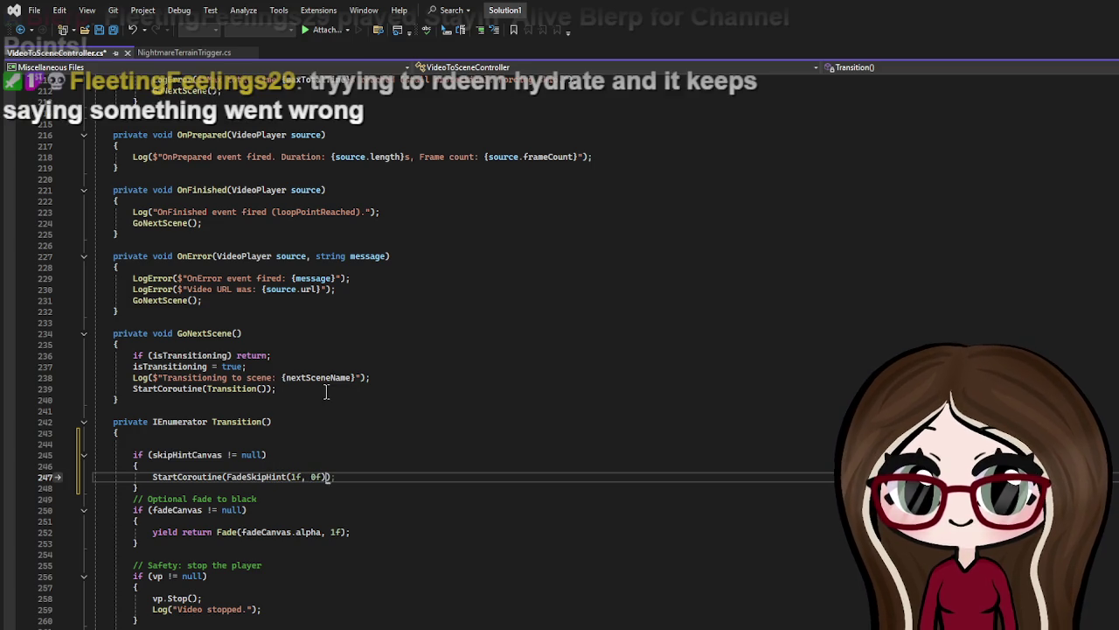
{"action": "type", "text": ";"}
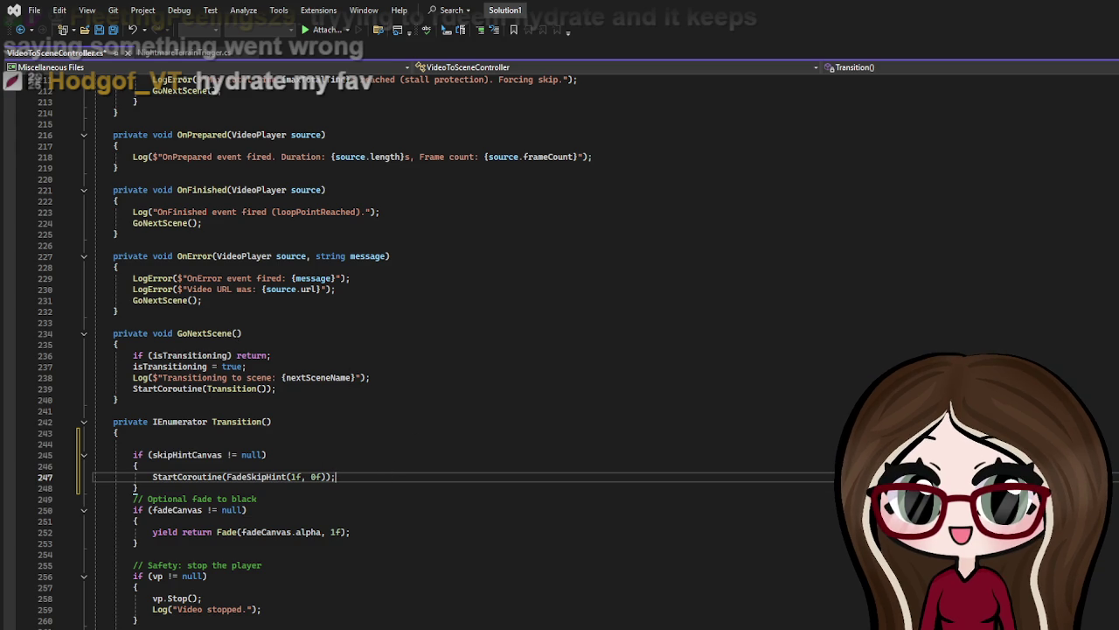
{"action": "mouse_move", "coordinate": [348, 477]}
{"action": "left_mouse_down"}
{"action": "mouse_move", "coordinate": [137, 465]}
{"action": "mouse_move", "coordinate": [136, 443]}
{"action": "left_mouse_up"}
Step: Cut the FadeSkipHint(1f, 0f) if-block from Transition() and paste it at the top of GoNextScene()
{"action": "left_click_drag", "start_coordinate": [137, 488], "coordinate": [137, 452]}
{"action": "key", "text": "ctrl+c"}
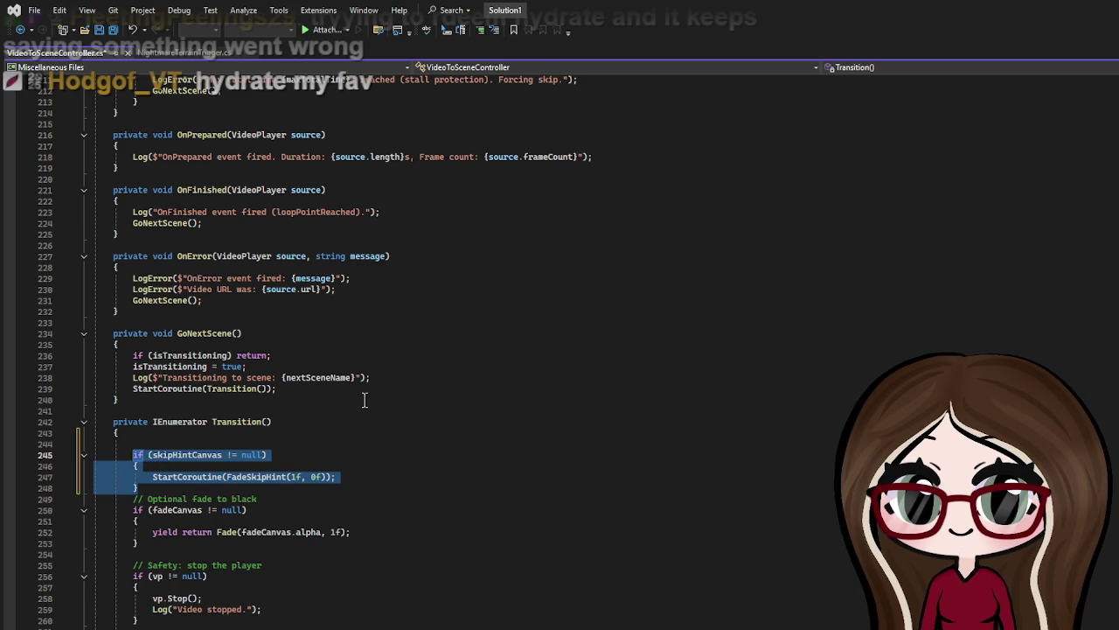
{"action": "key", "text": "Delete"}
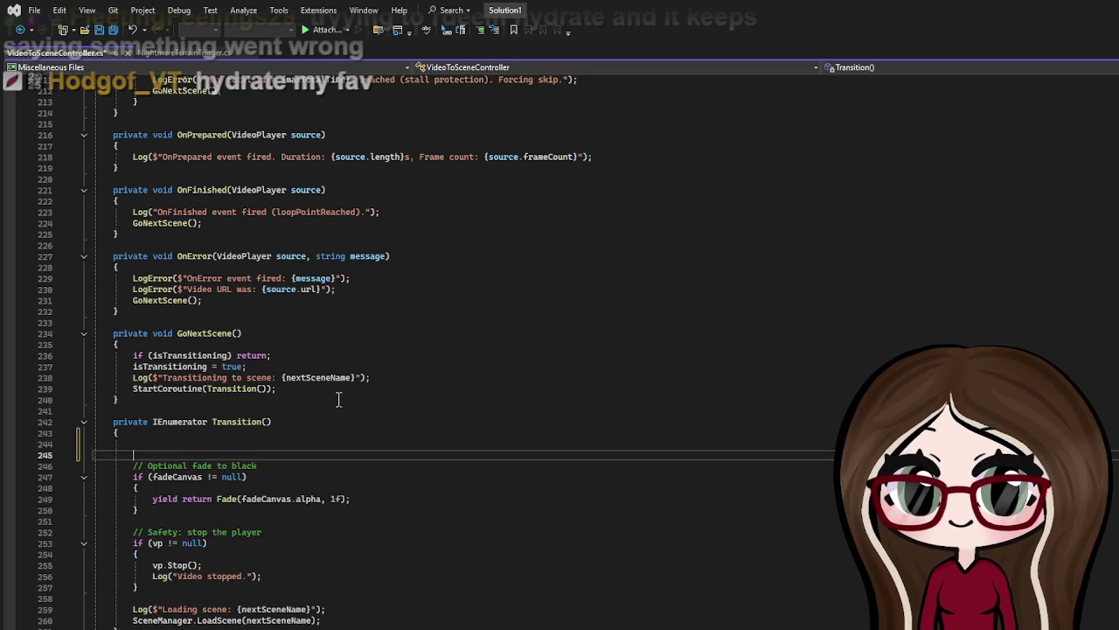
{"action": "left_click", "coordinate": [144, 337]}
{"action": "double_click", "coordinate": [137, 355]}
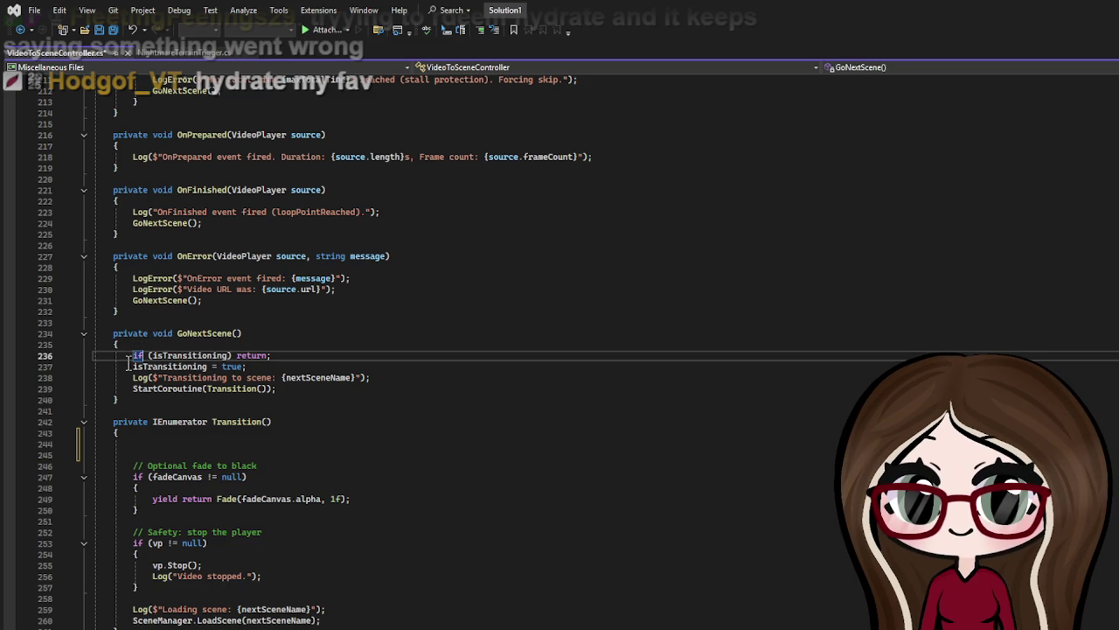
{"action": "left_click", "coordinate": [133, 344]}
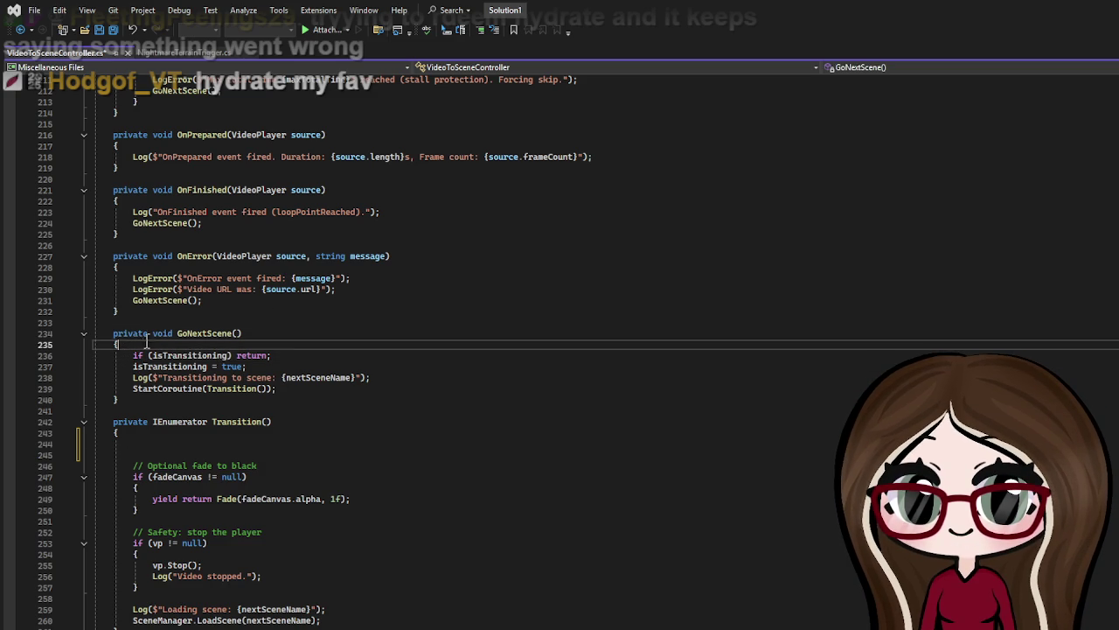
{"action": "key", "text": "Return"}
{"action": "key", "text": "ctrl+v"}
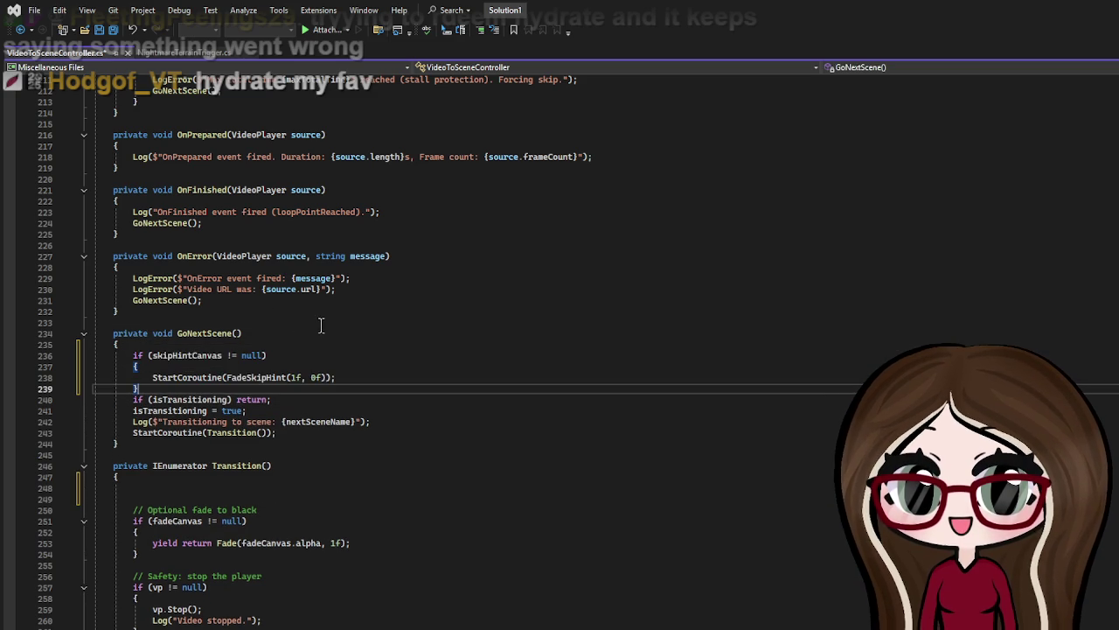
{"action": "key", "text": "Return"}
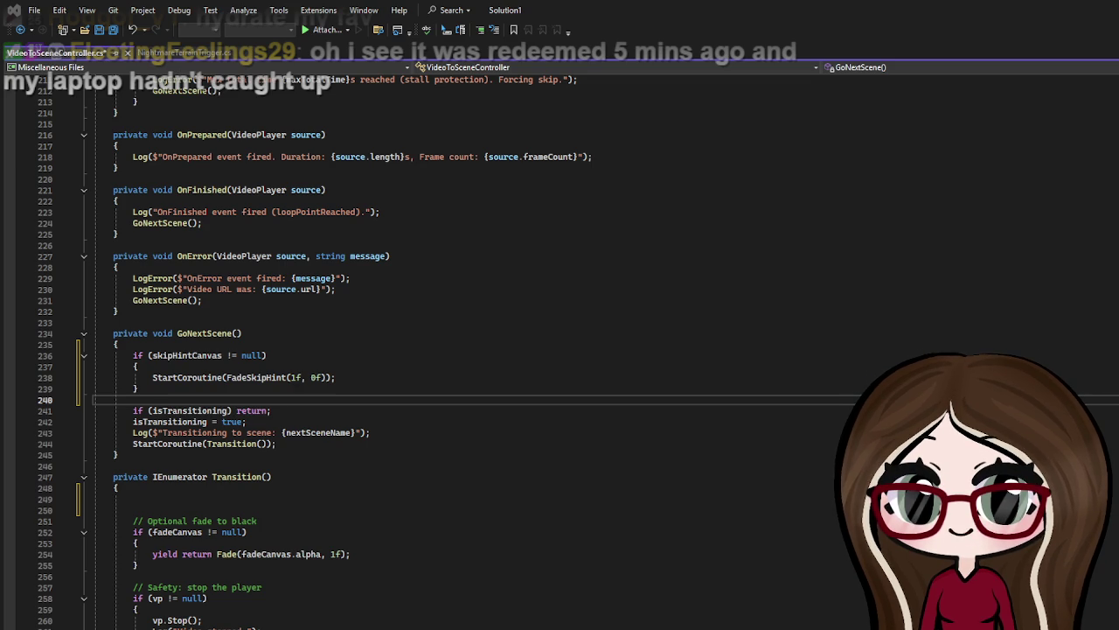
Step: Write the FadeSkipHint(float from, float to) coroutine with float t = 0f and a while (t < skipFadeDuration) loop
{"action": "key", "text": "alt+Tab"}
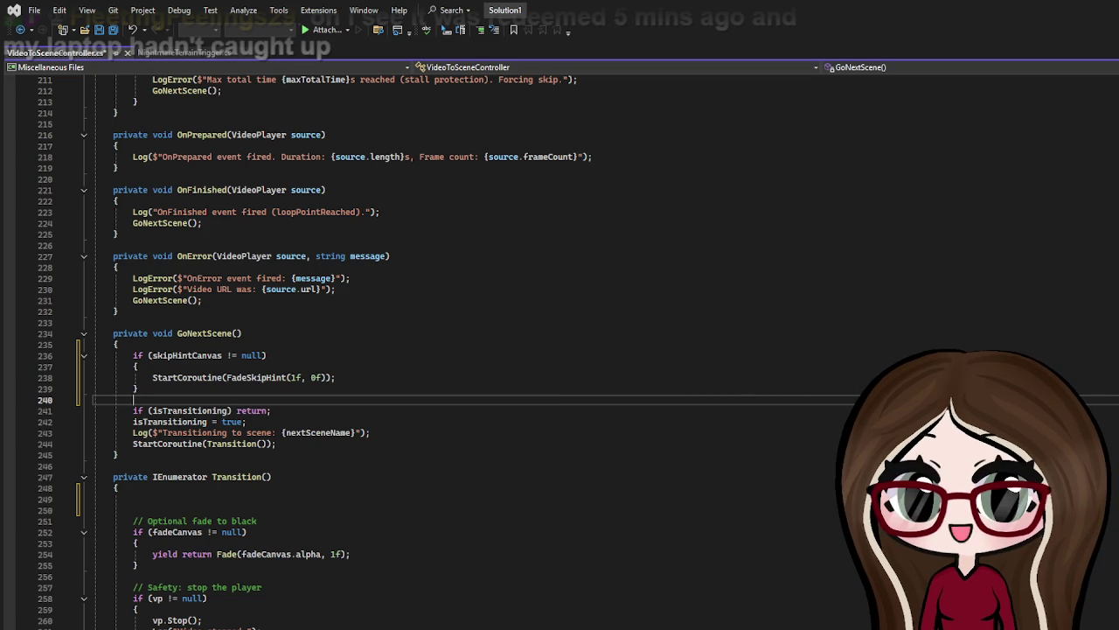
{"action": "key", "text": "Return"}
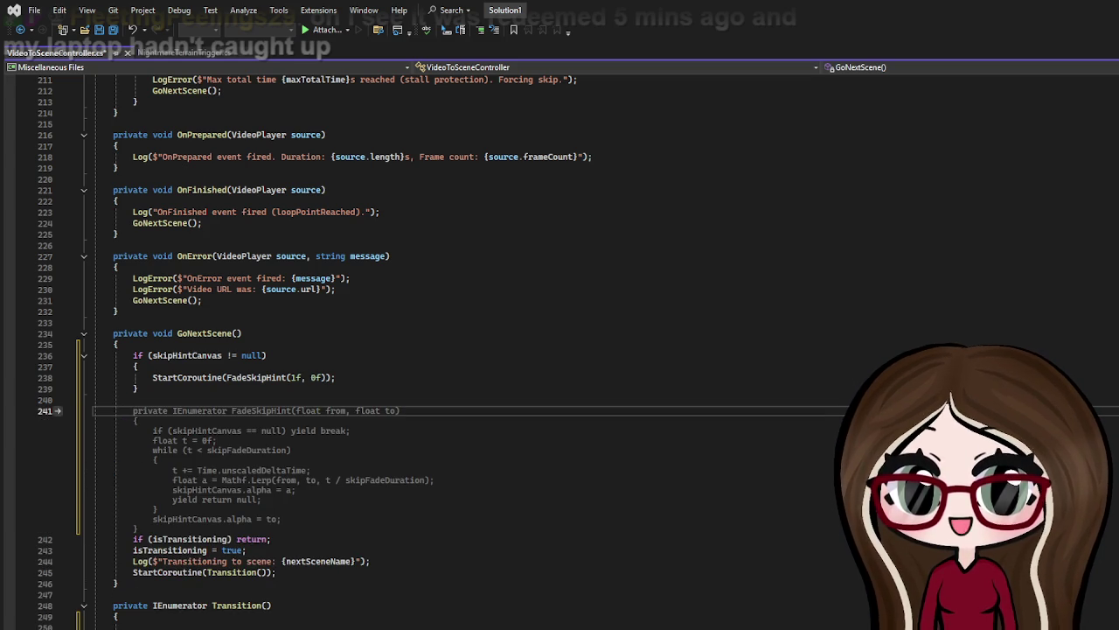
{"action": "type", "text": "private IEnumerator Fade"}
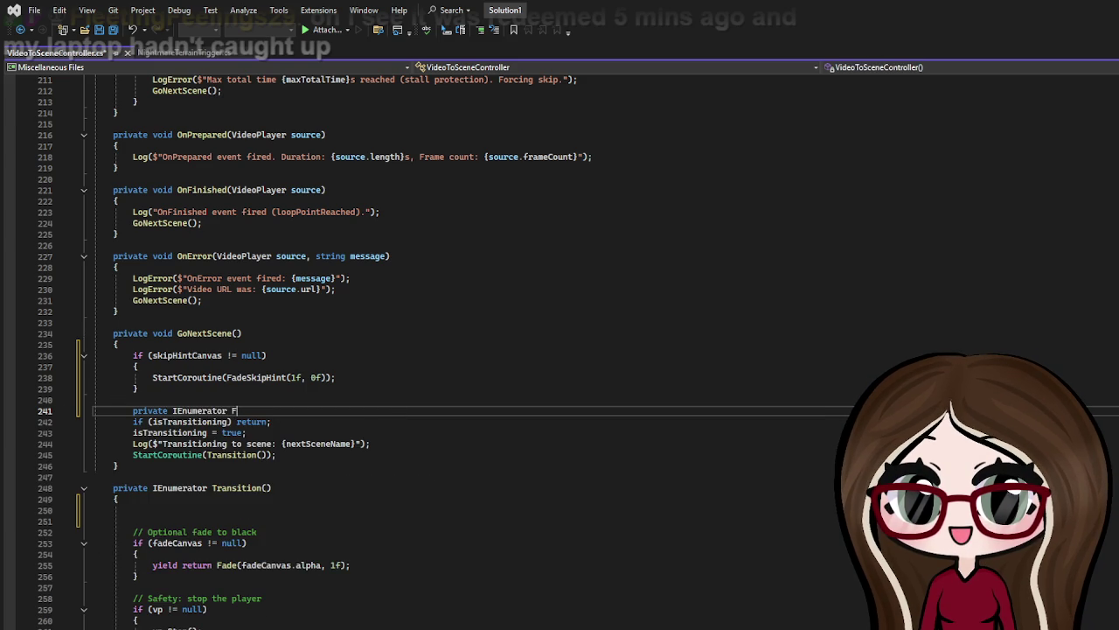
{"action": "type", "text": "Ski"}
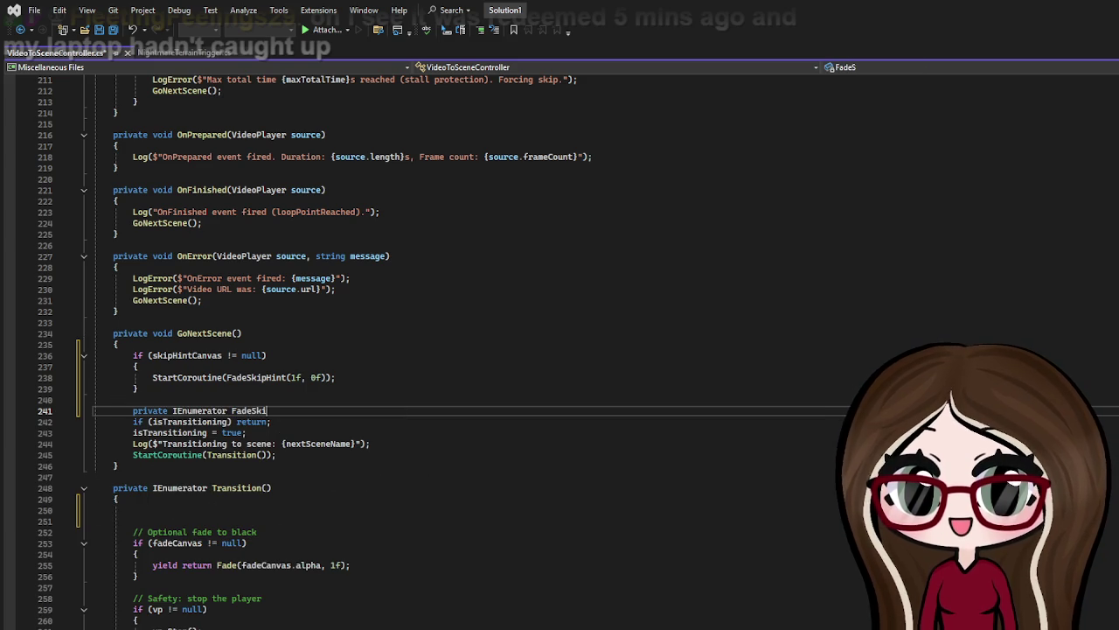
{"action": "type", "text": "pHint"}
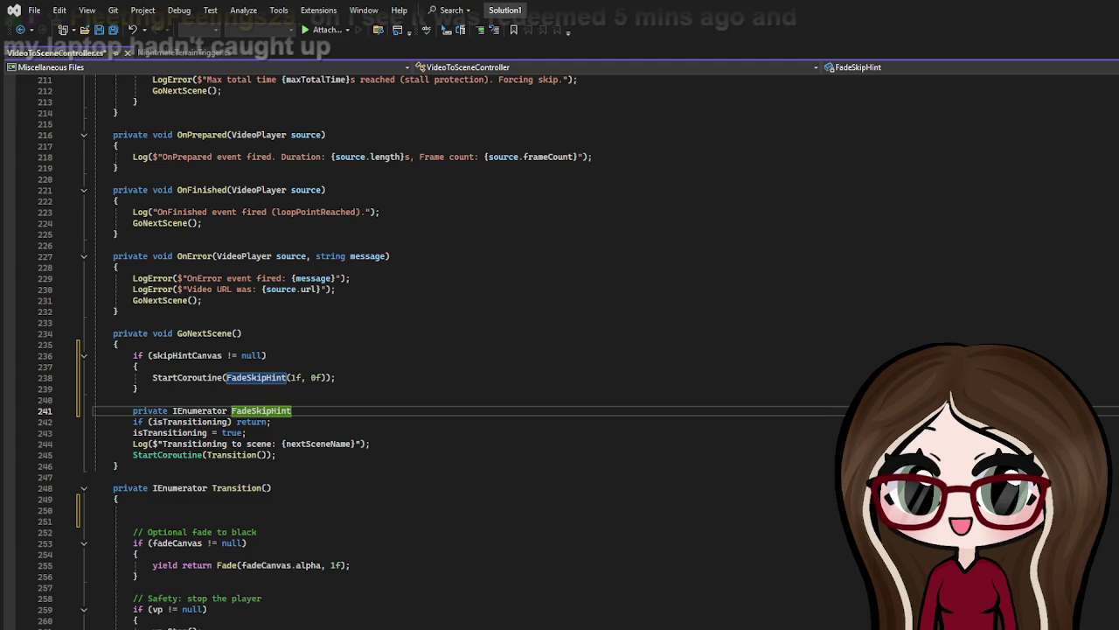
{"action": "type", "text": "(float "}
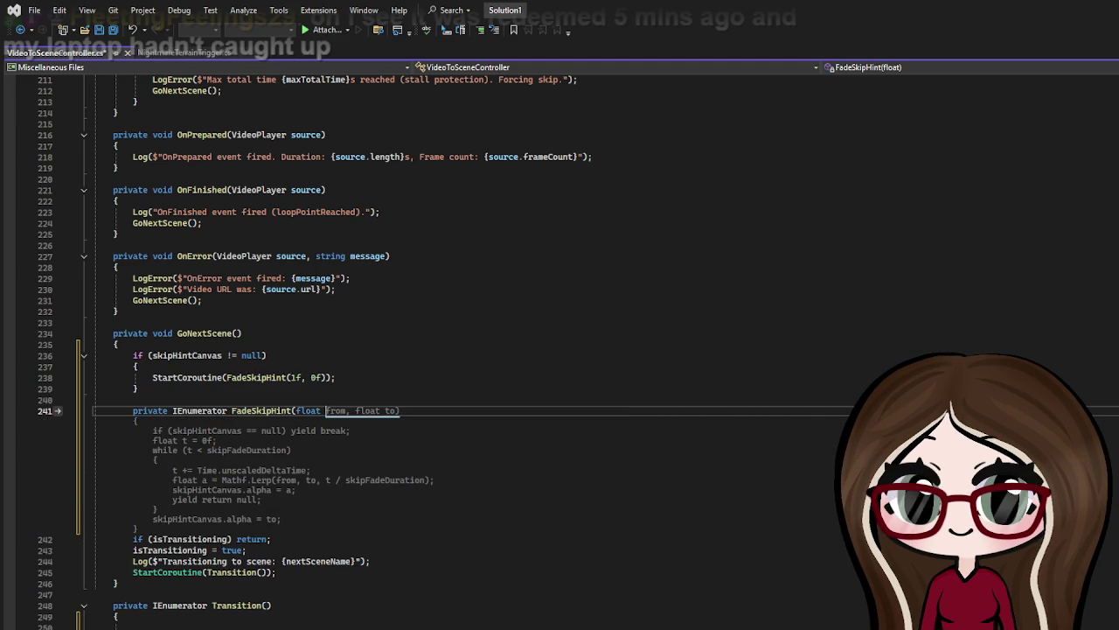
{"action": "type", "text": "from, float to)"}
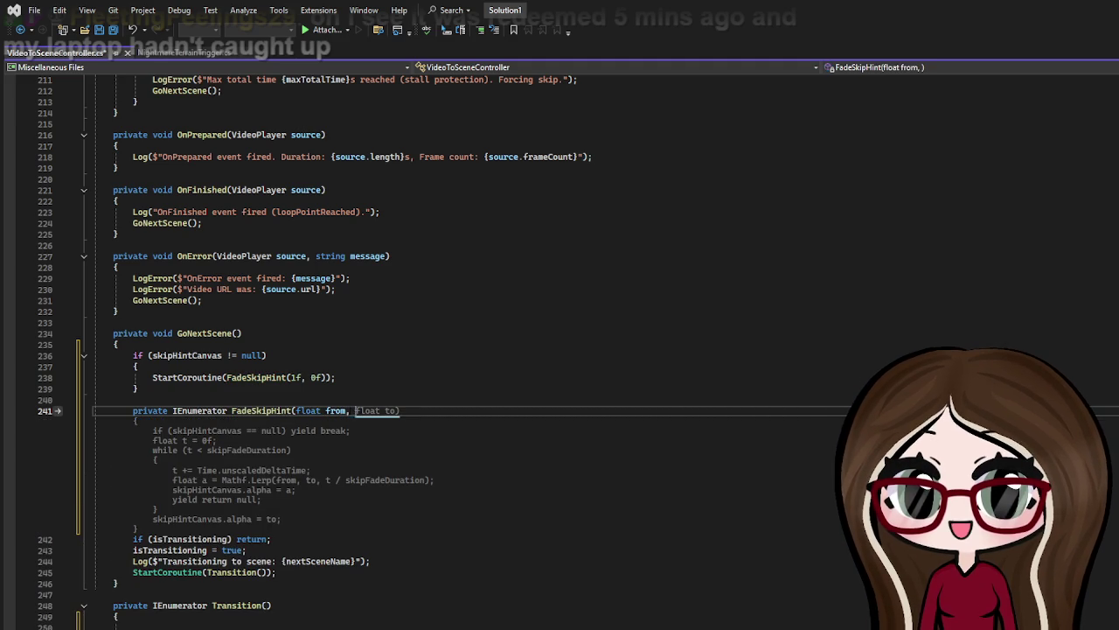
{"action": "key", "text": "Return"}
{"action": "key", "text": "Return"}
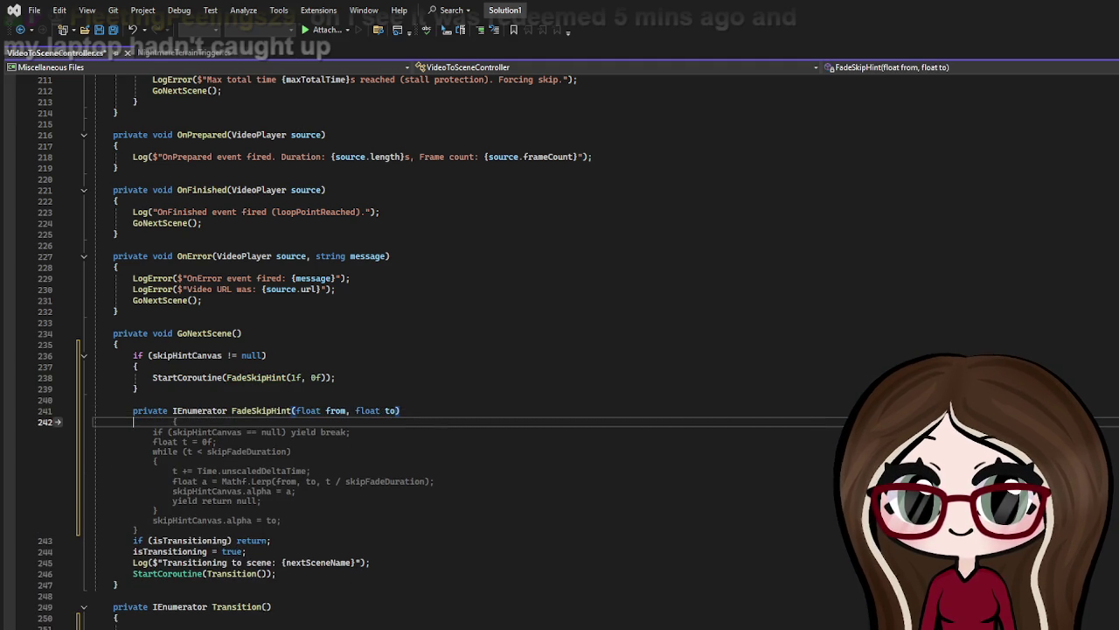
{"action": "type", "text": "{"}
{"action": "key", "text": "Return"}
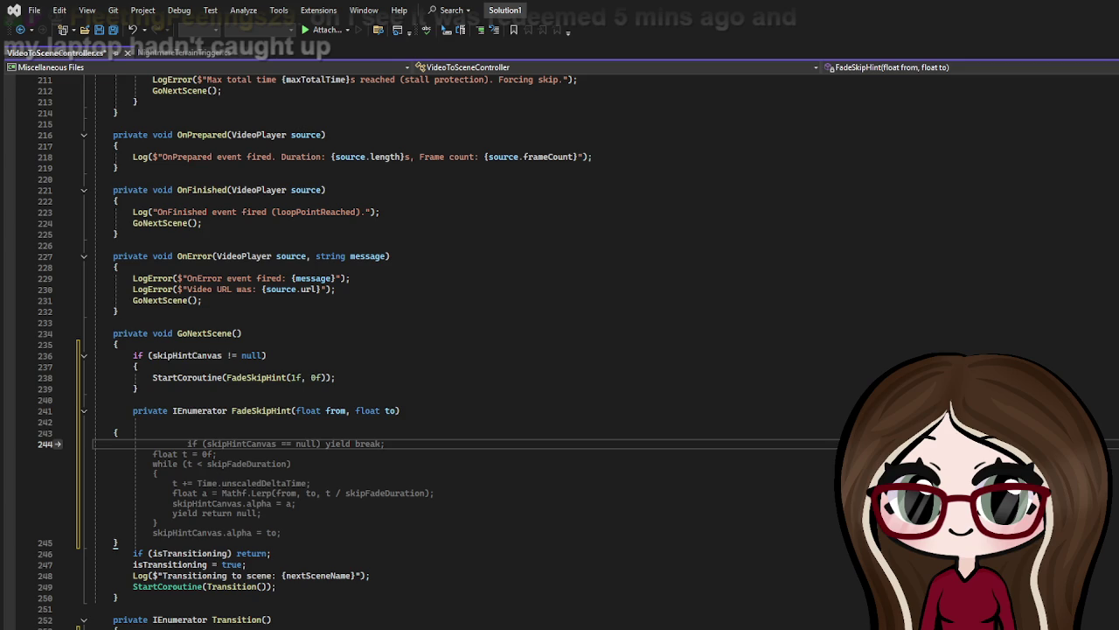
{"action": "type", "text": "float "}
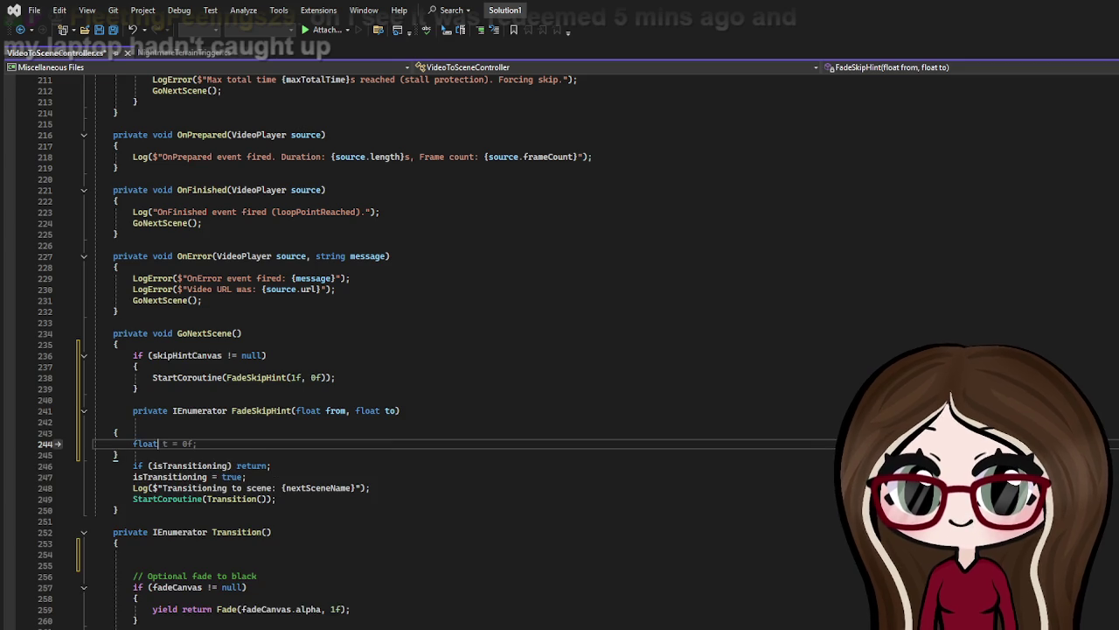
{"action": "type", "text": "t"}
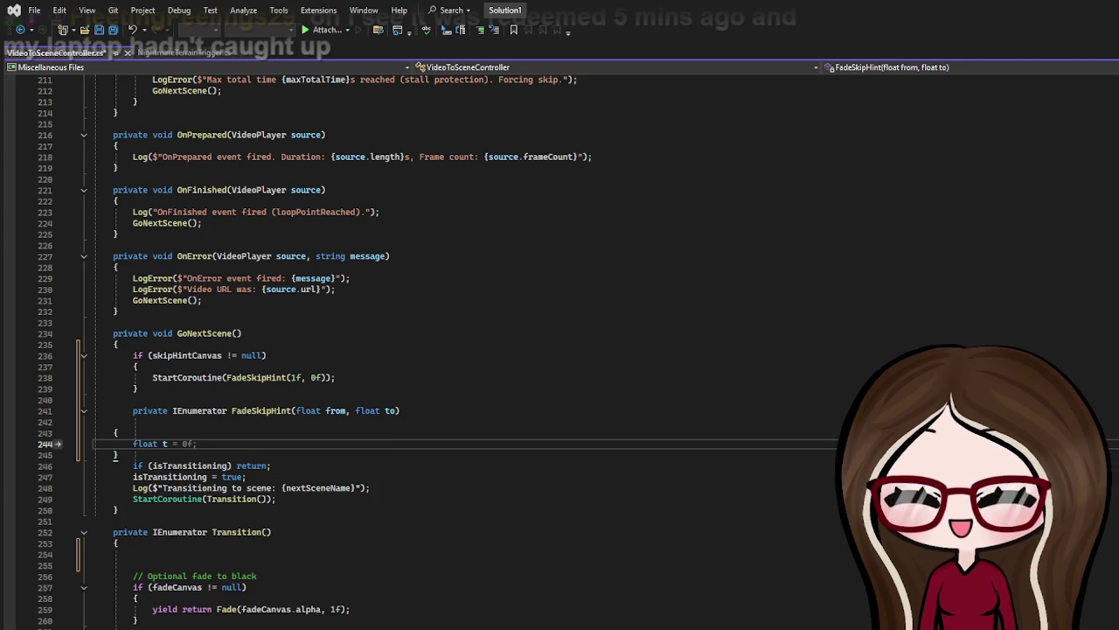
{"action": "type", "text": " = 0f;"}
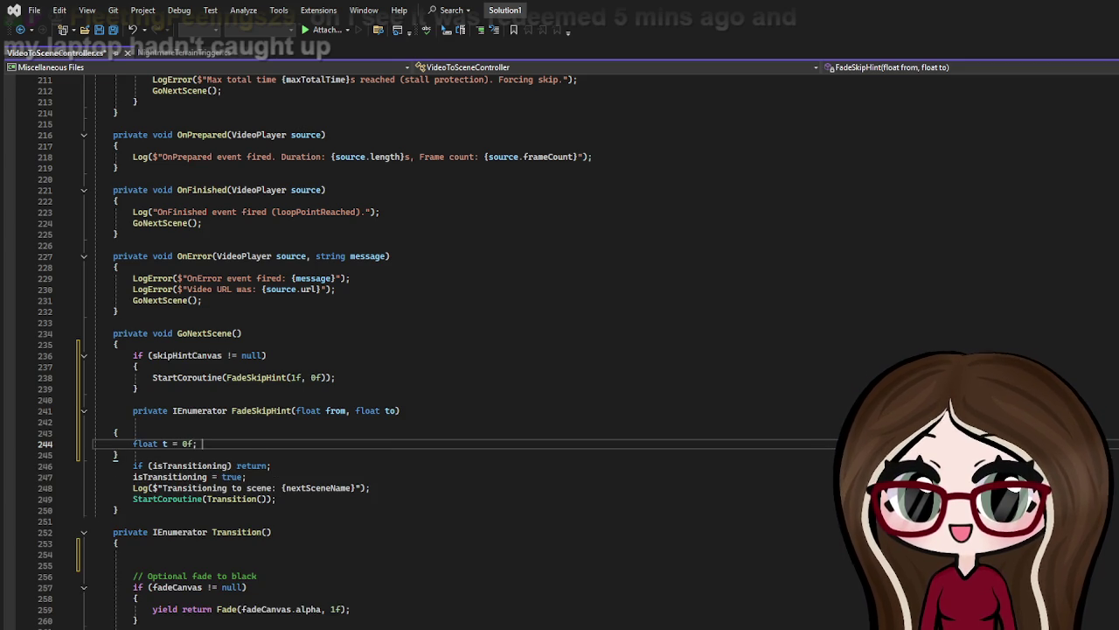
{"action": "key", "text": "Return"}
{"action": "type", "text": "while"}
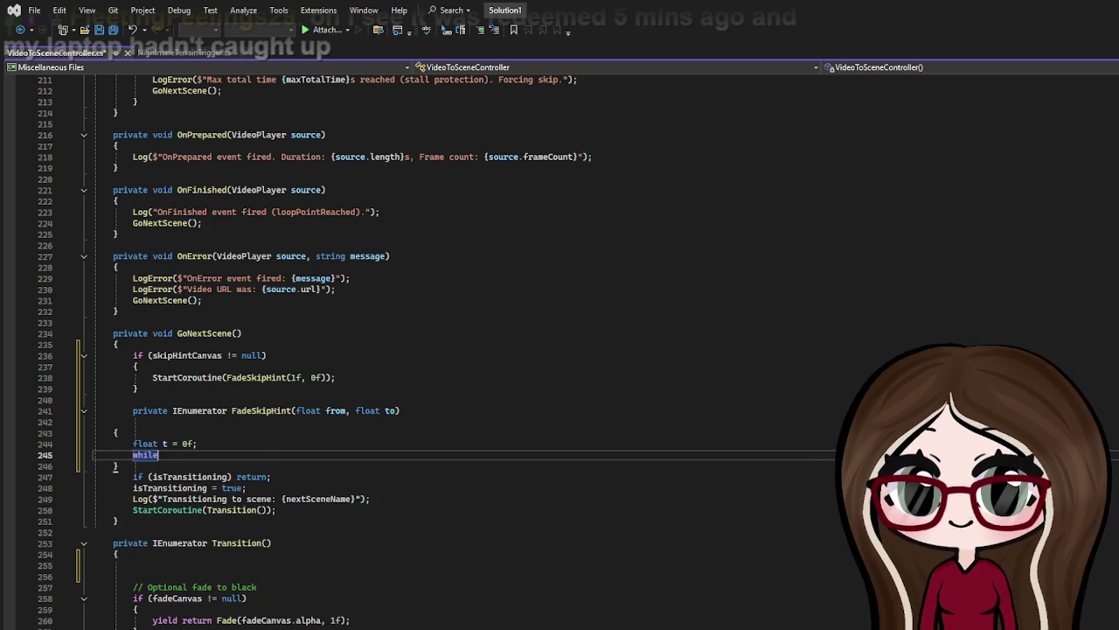
{"action": "type", "text": " (t < "}
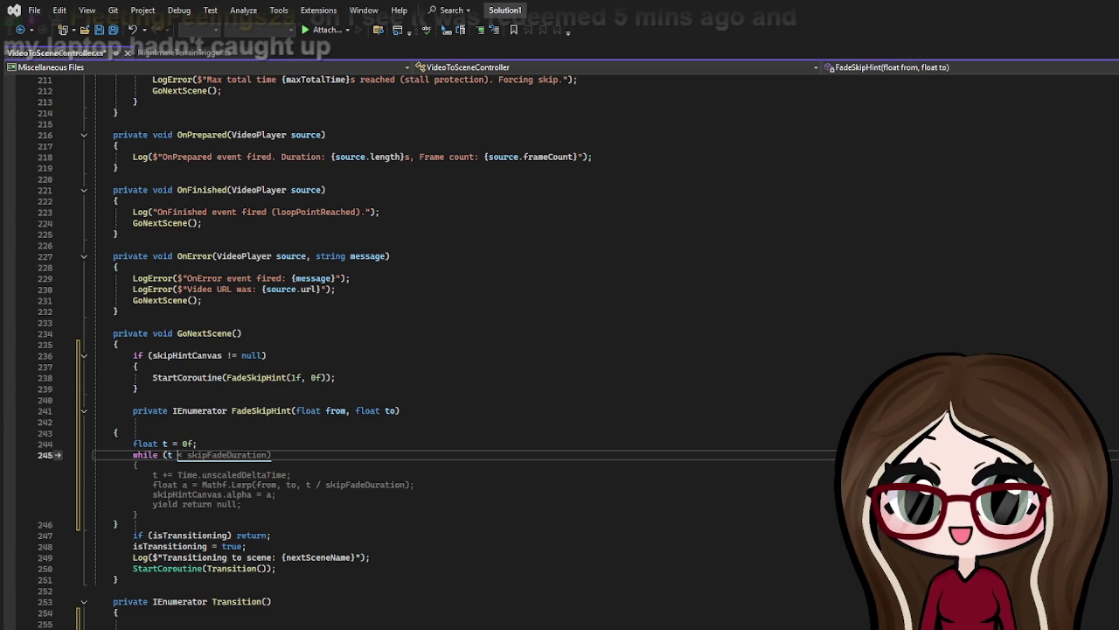
{"action": "type", "text": "skip"}
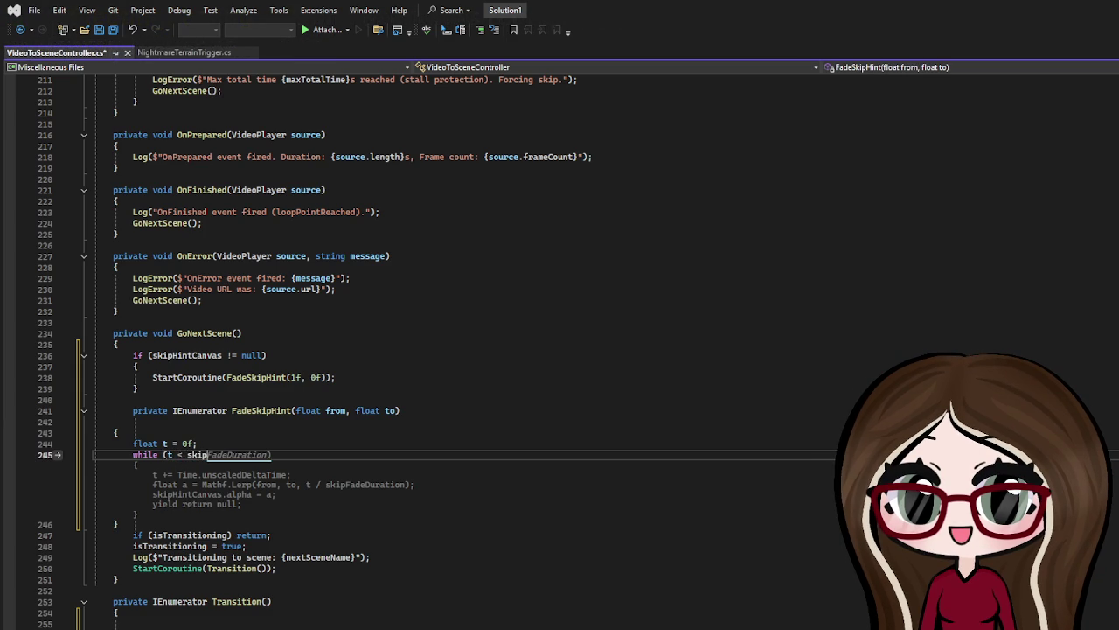
{"action": "type", "text": "FadeDuration"}
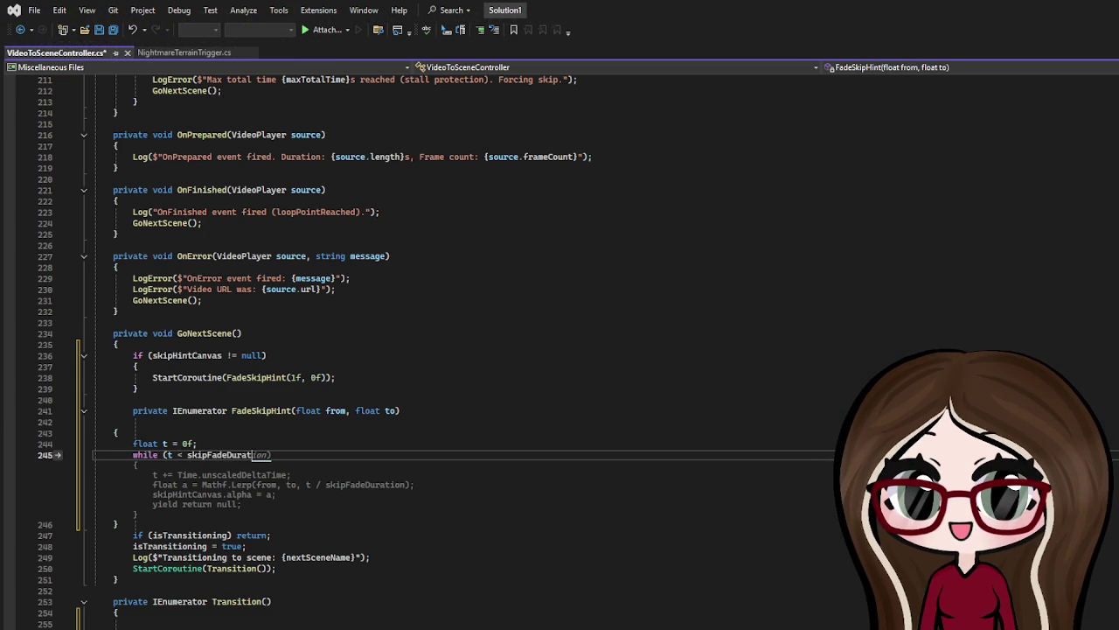
Step: Open the while loop body and increment t by Time.unscaledDeltaTime
{"action": "key", "text": "Return"}
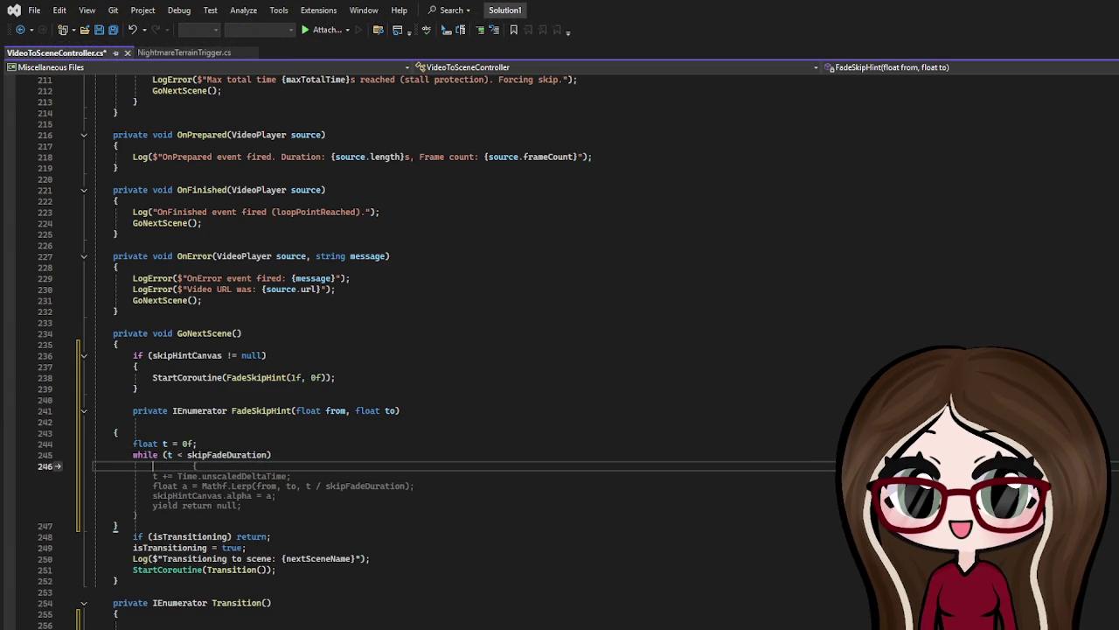
{"action": "key", "text": "Return"}
{"action": "type", "text": "{"}
{"action": "key", "text": "Return"}
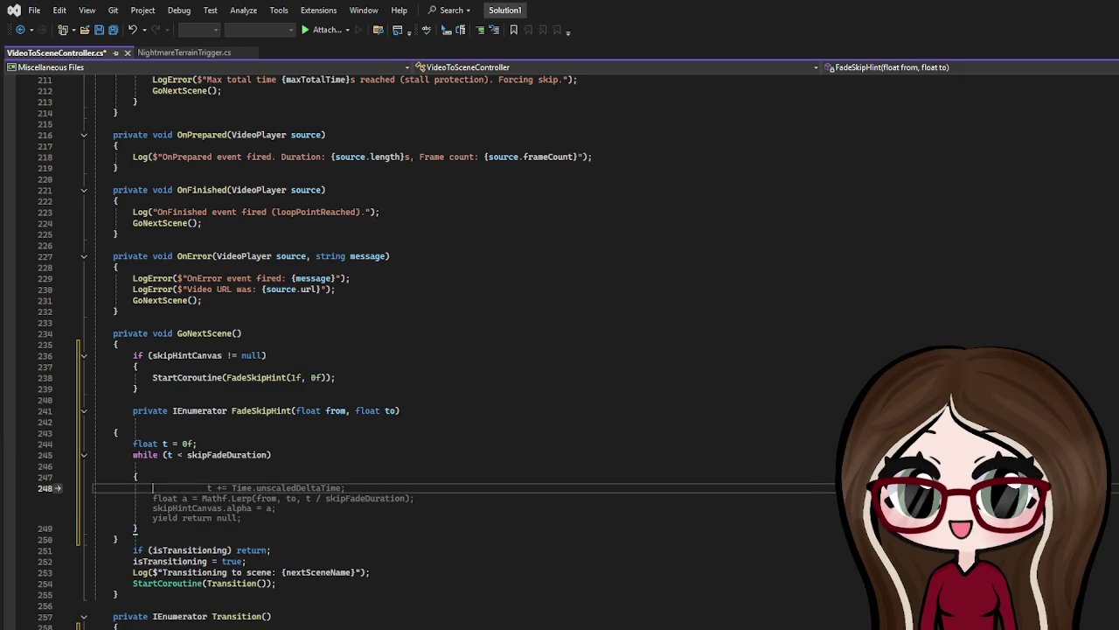
{"action": "type", "text": "t += maxTotalTime."}
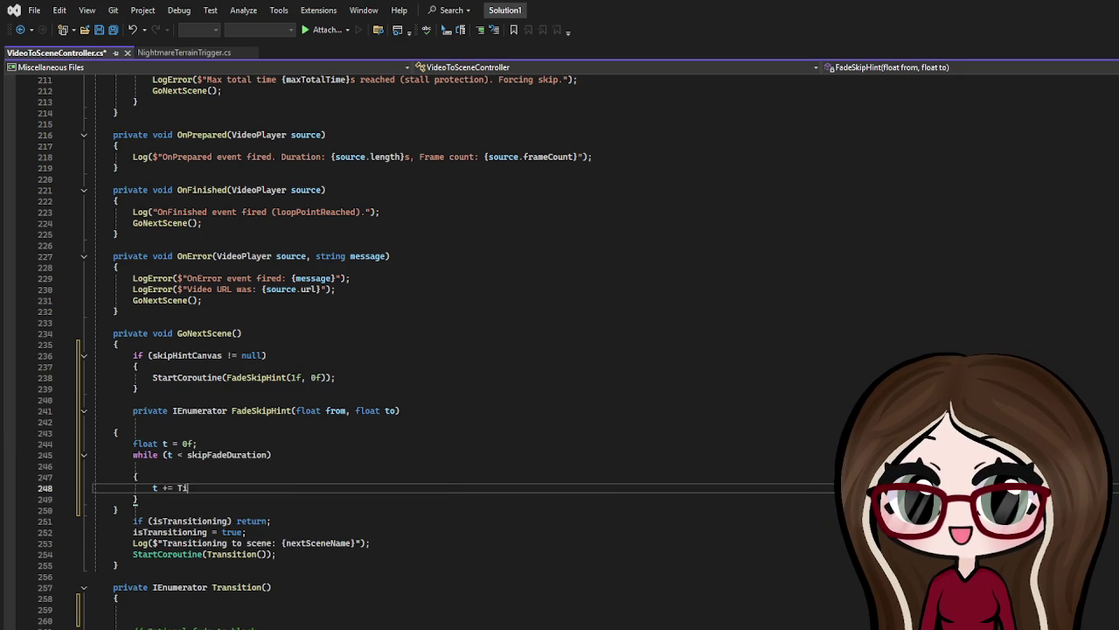
{"action": "key", "text": "BackSpace"}
{"action": "key", "text": "BackSpace"}
{"action": "key", "text": "BackSpace"}
{"action": "key", "text": "BackSpace"}
{"action": "type", "text": "Tim"}
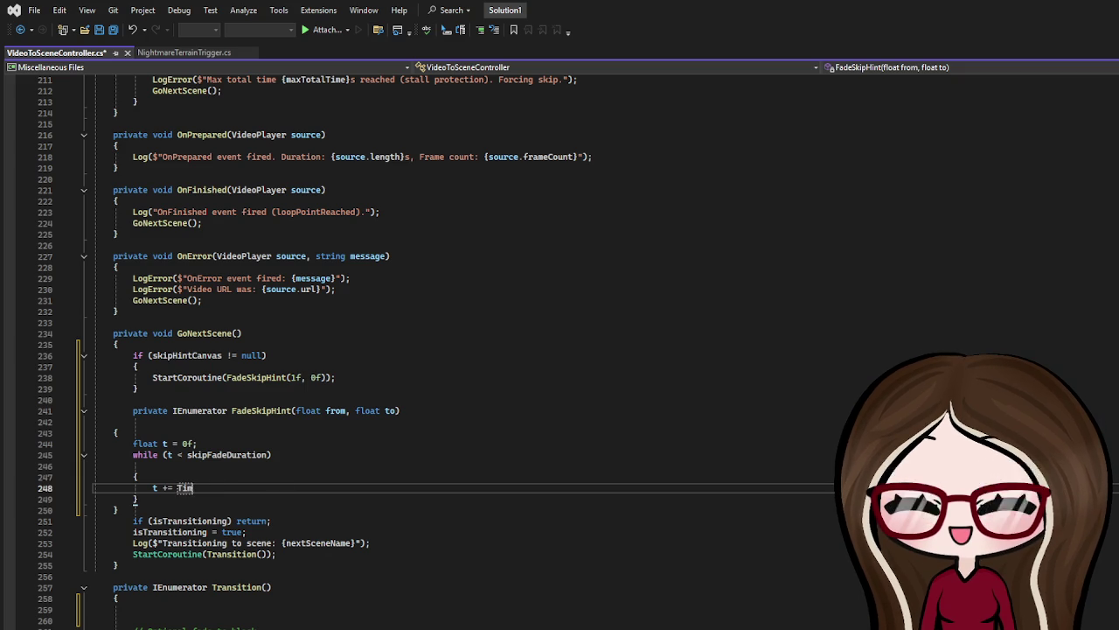
{"action": "type", "text": "e"}
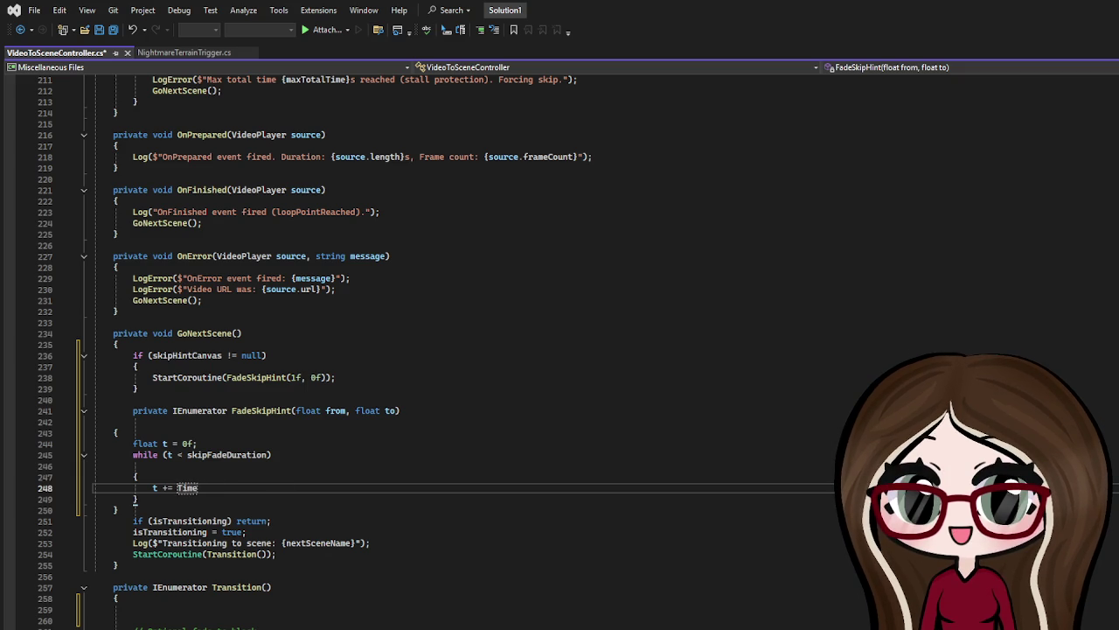
{"action": "type", "text": "."}
{"action": "key", "text": "Tab"}
Step: Lerp skipHintCanvas.alpha from 'from' to 'to' over skipFadeDuration, then yield return null
{"action": "key", "text": "Return"}
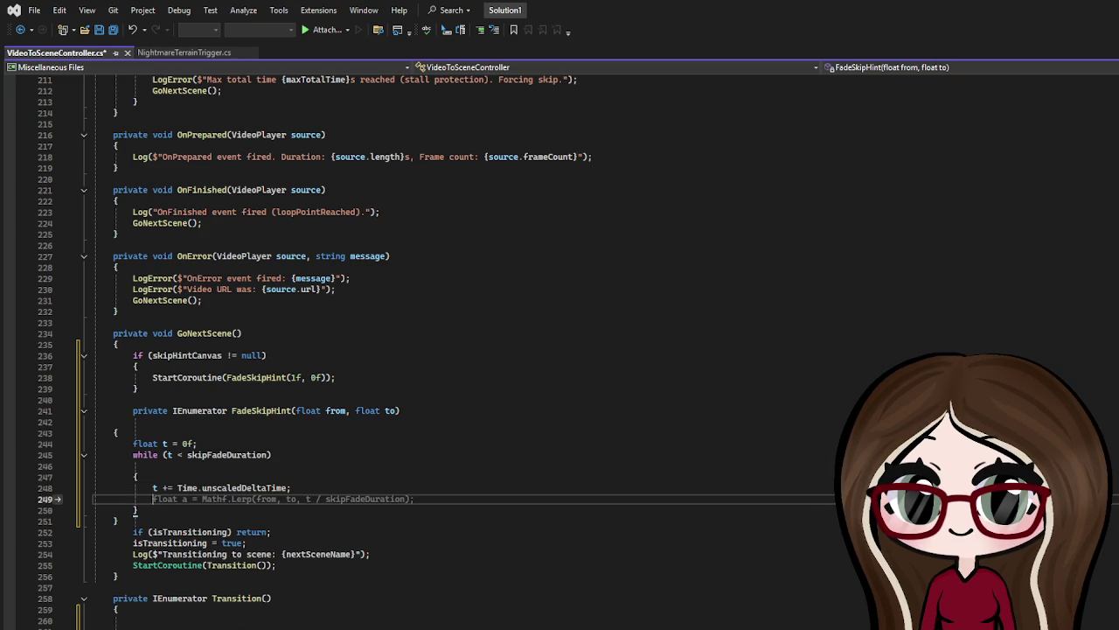
{"action": "type", "text": "skipHintCanvas.alpha = Mathf.Lerp"}
{"action": "key", "text": "BackSpace"}
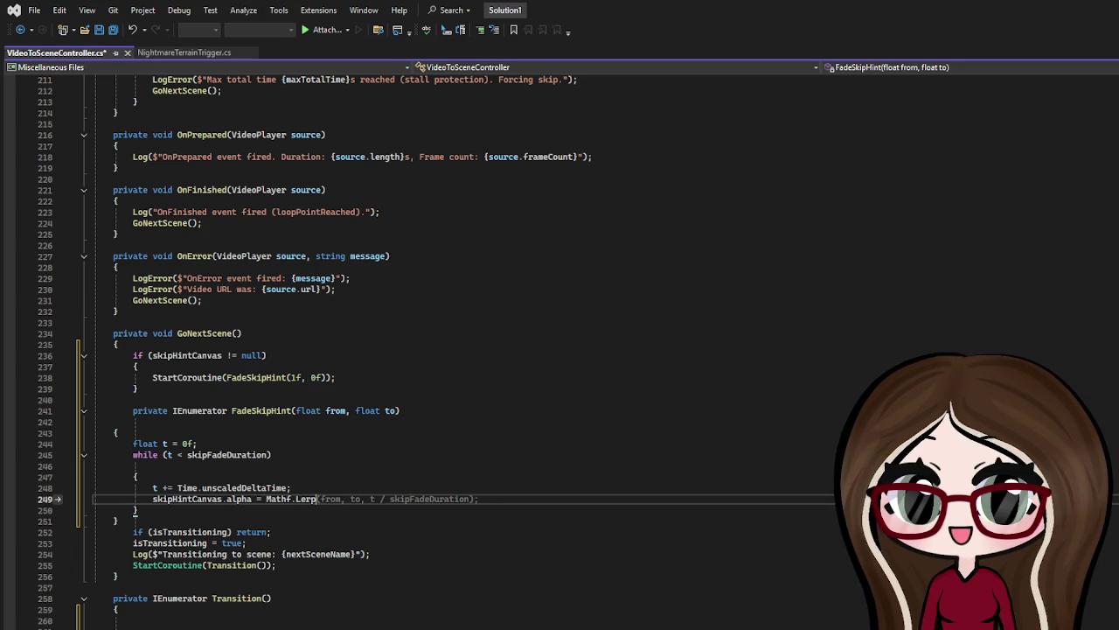
{"action": "type", "text": "(f"}
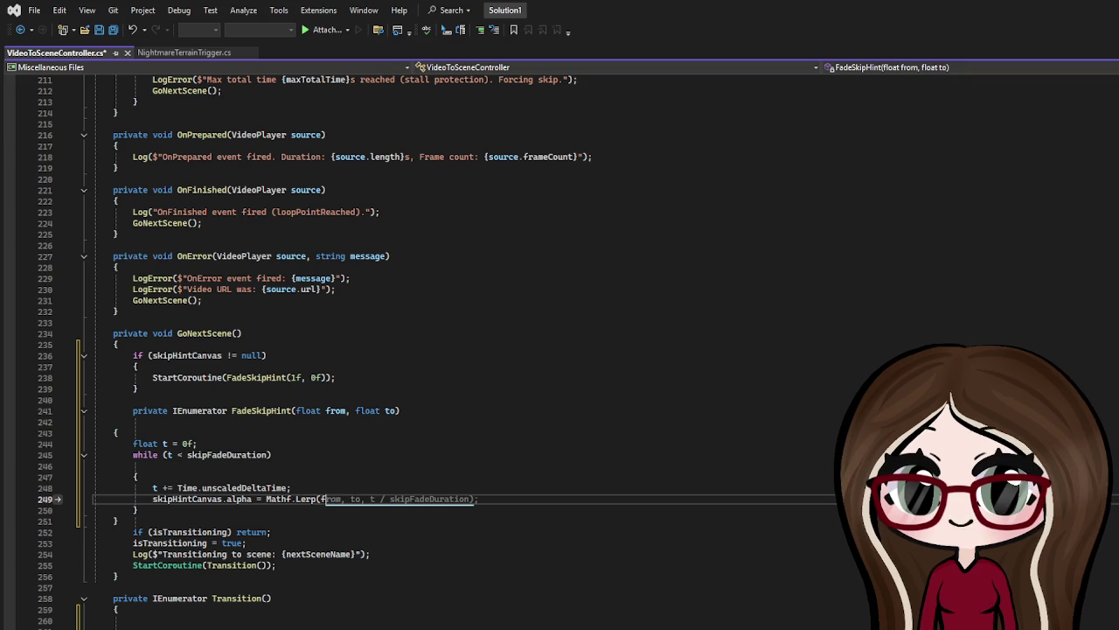
{"action": "type", "text": "romt, to,"}
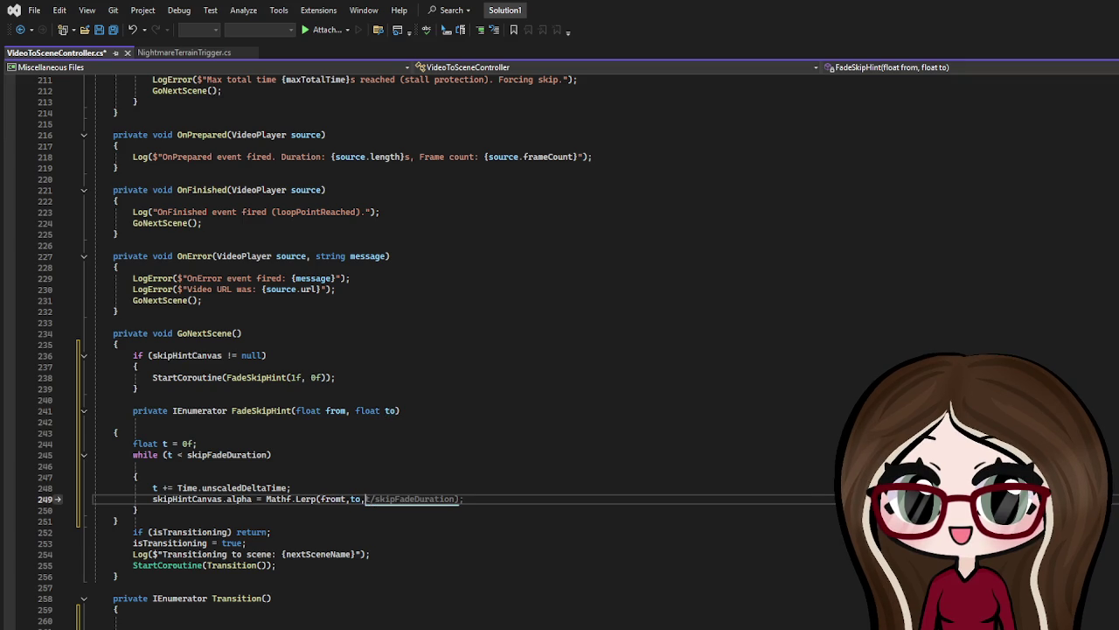
{"action": "type", "text": " t / skip"}
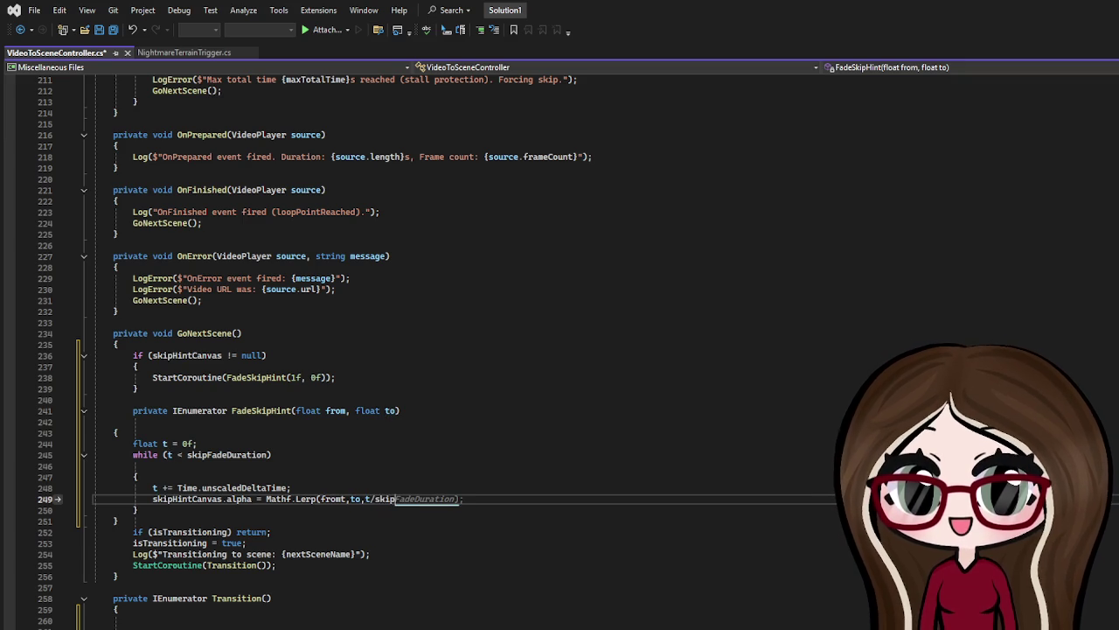
{"action": "type", "text": "FadeDuration)"}
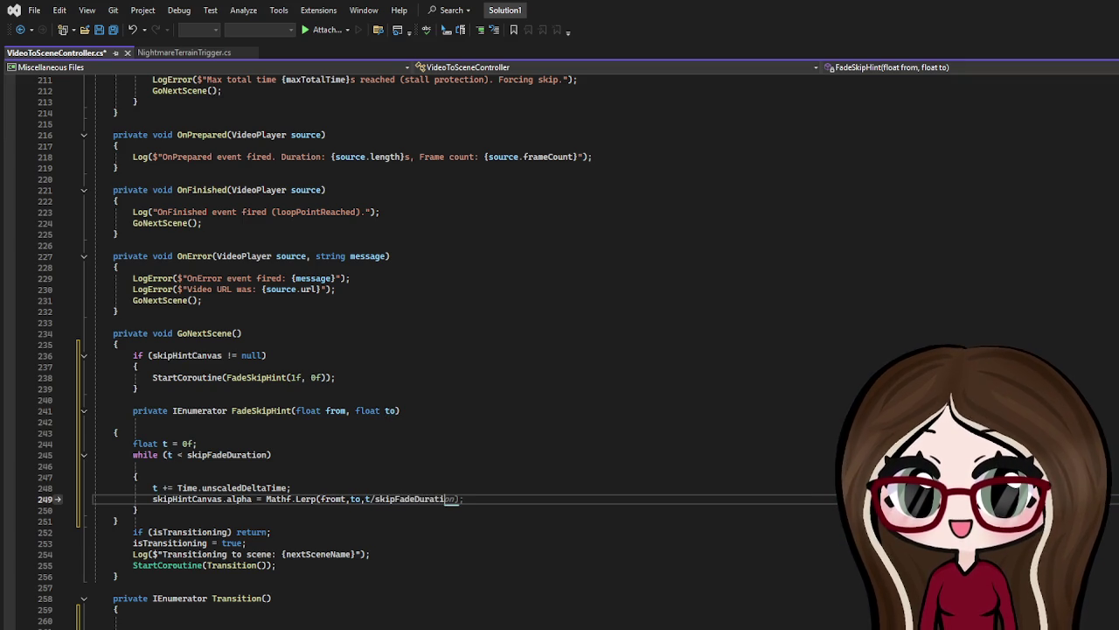
{"action": "type", "text": ";"}
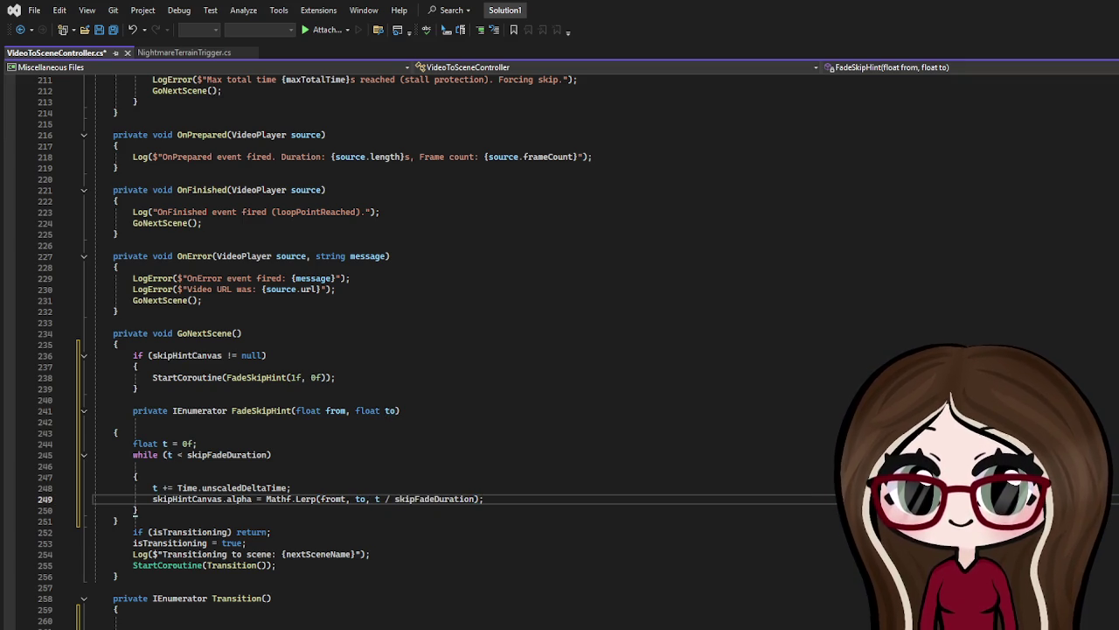
{"action": "key", "text": "Return"}
{"action": "type", "text": "yield;"}
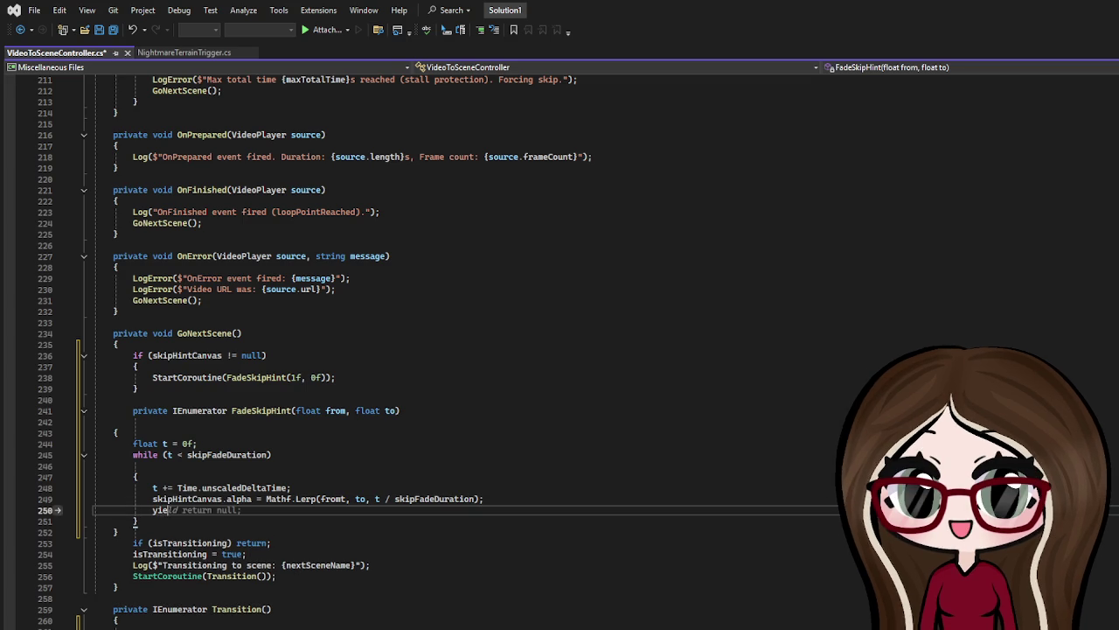
{"action": "key", "text": "BackSpace"}
{"action": "key", "text": "BackSpace"}
{"action": "type", "text": "d rre"}
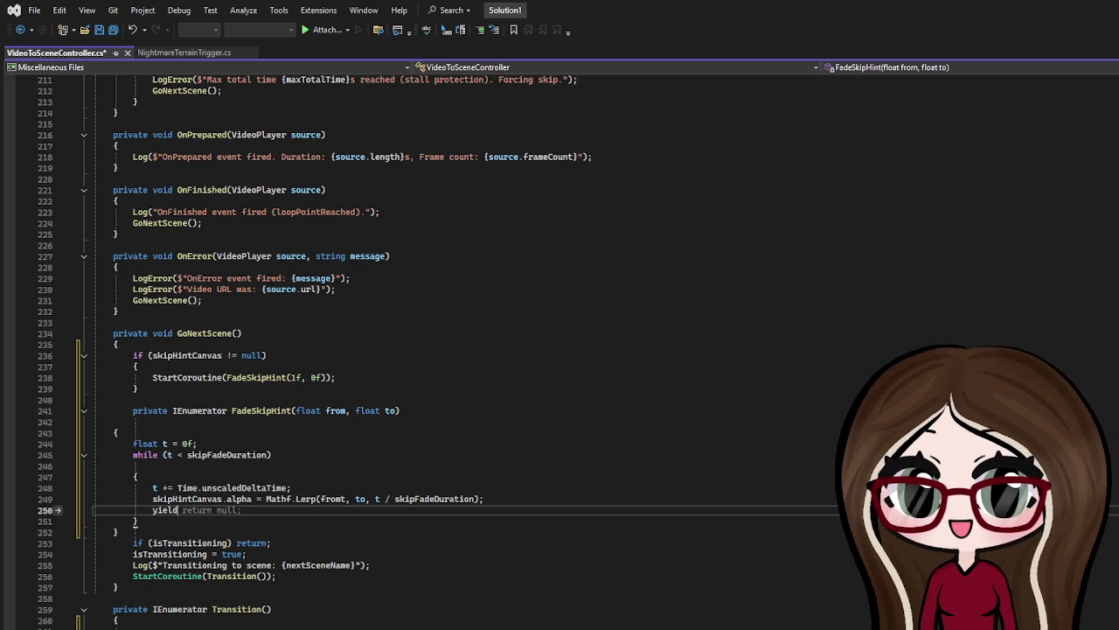
{"action": "key", "text": "BackSpace"}
{"action": "key", "text": "BackSpace"}
{"action": "type", "text": "eturn null"}
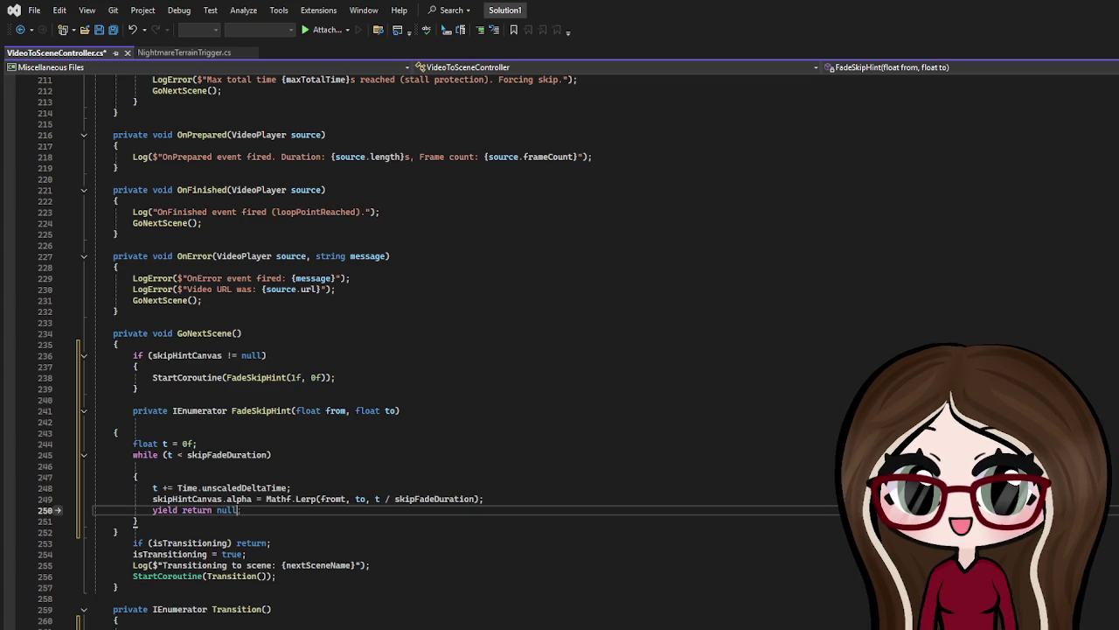
{"action": "type", "text": ";"}
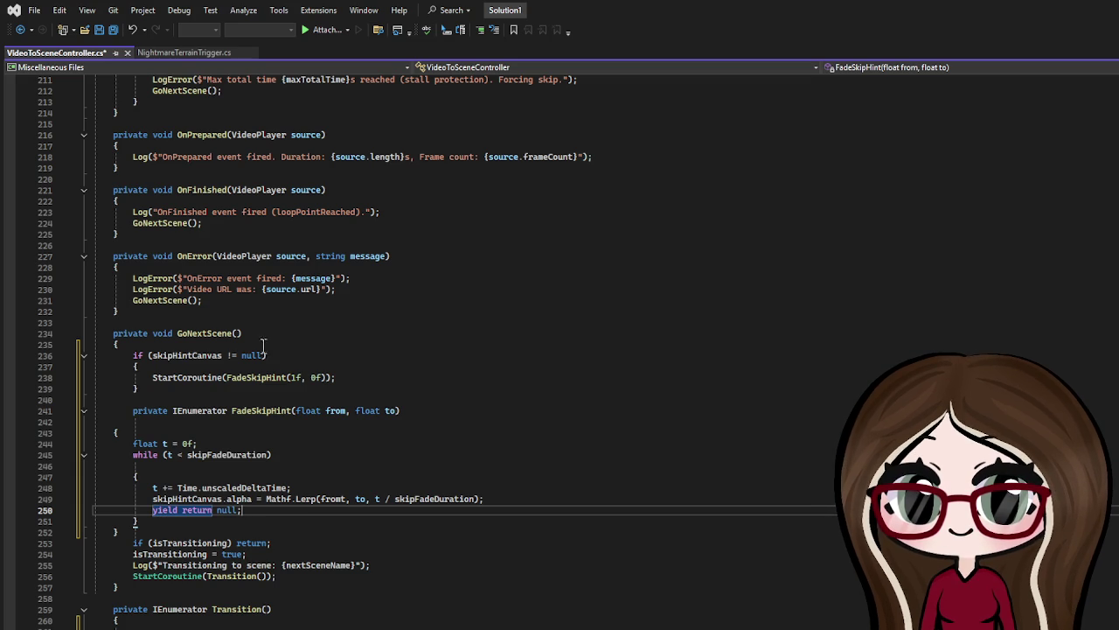
Step: After the loop, set skipHintCanvas.alpha = to and save the script
{"action": "key", "text": "Down"}
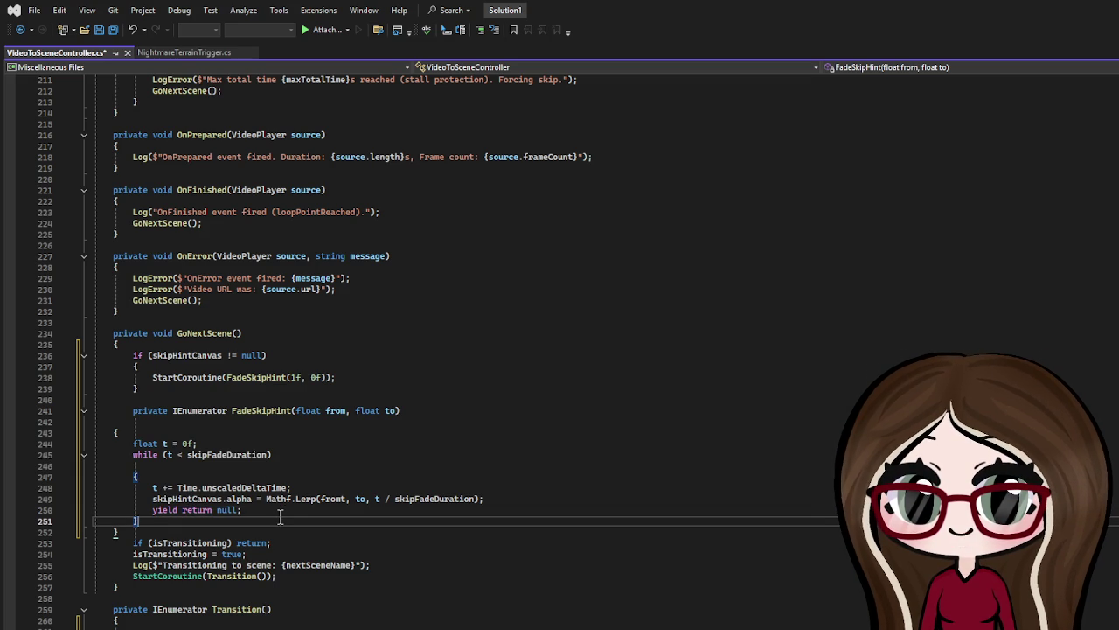
{"action": "key", "text": "Return"}
{"action": "type", "text": "skip"}
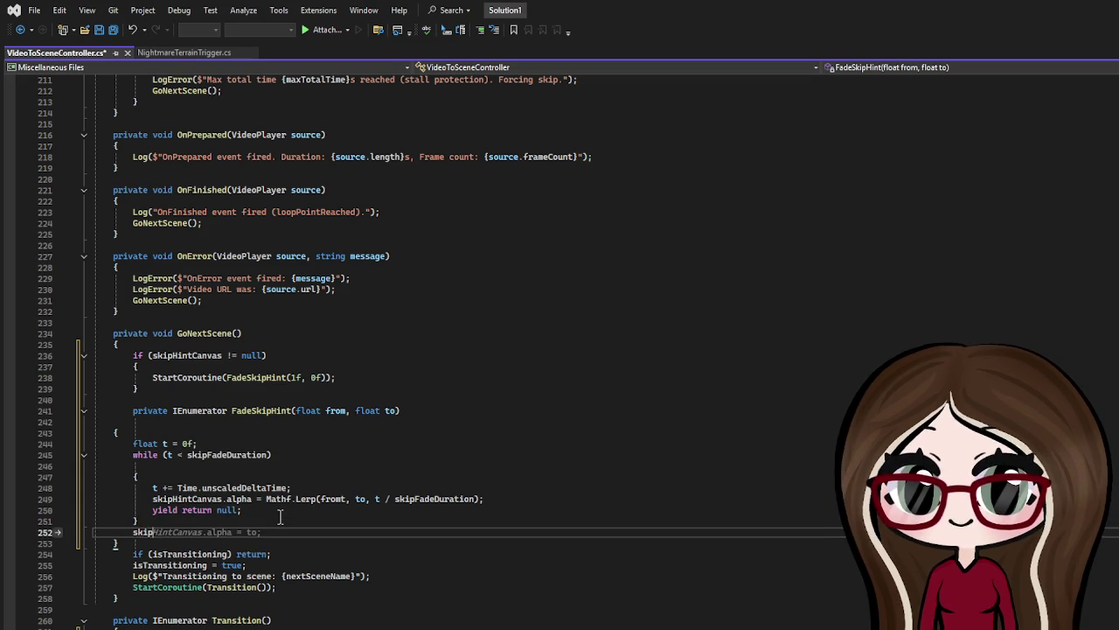
{"action": "key", "text": "Tab"}
{"action": "key", "text": "Tab"}
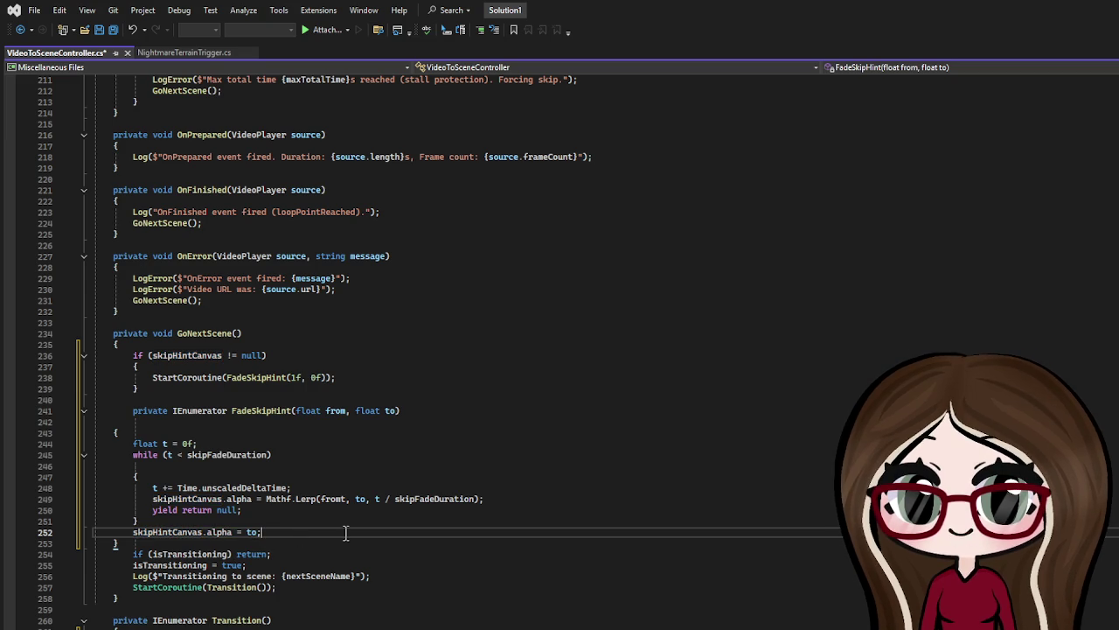
{"action": "key", "text": "ctrl+s"}
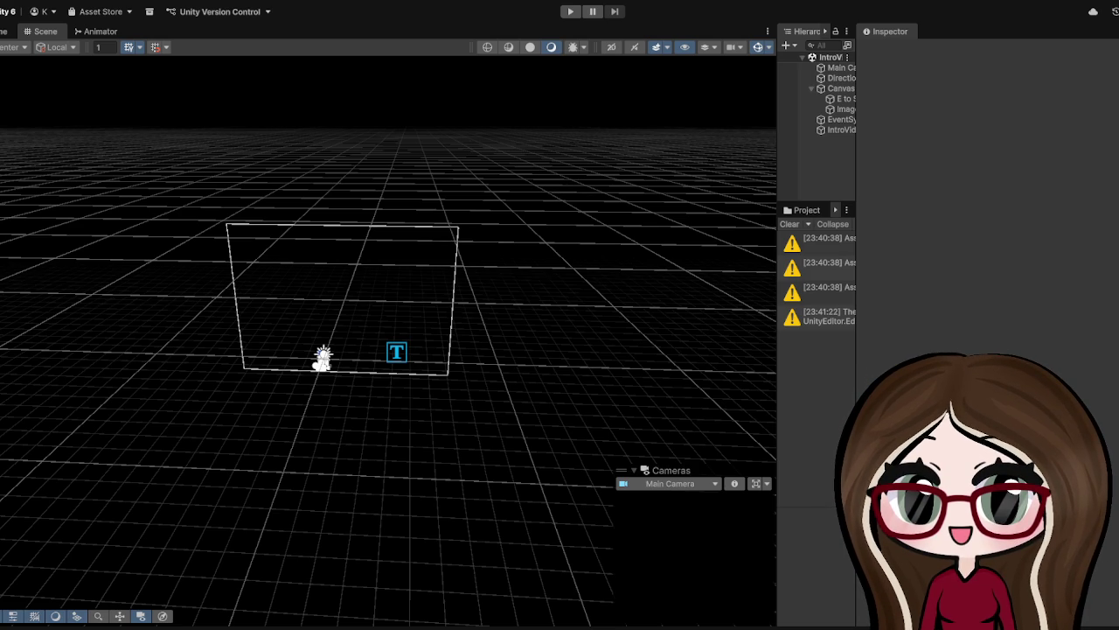
Step: Widen the Hierarchy and inspect E to Skip and IntroVideoController's Video To Scene Controller fields
{"action": "left_click_drag", "start_coordinate": [778, 136], "coordinate": [538, 136]}
{"action": "left_click", "coordinate": [590, 133]}
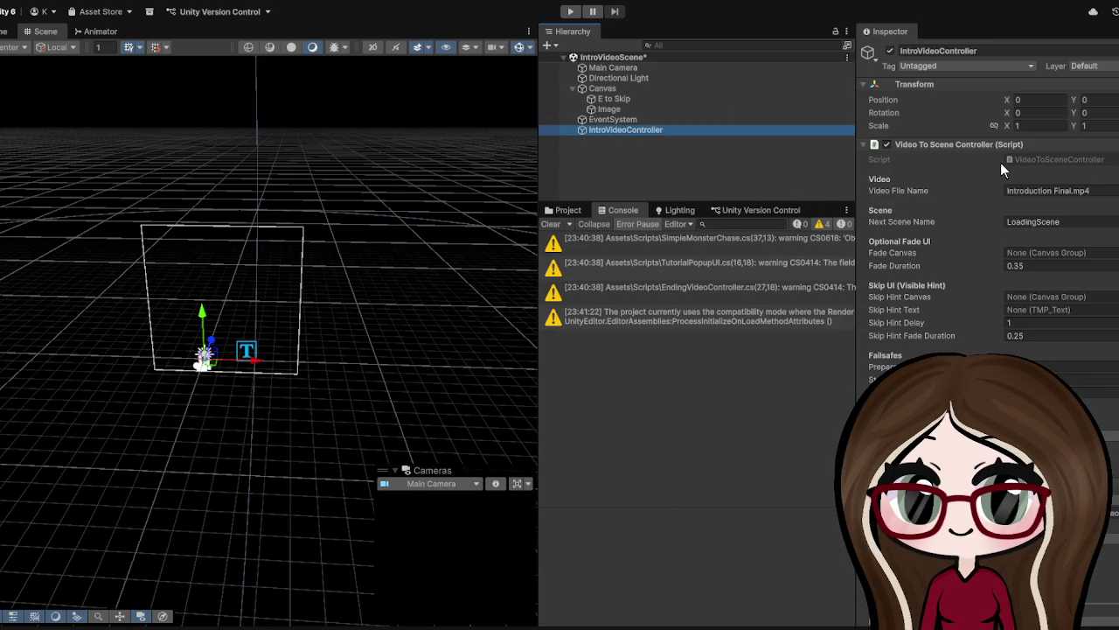
{"action": "left_click", "coordinate": [624, 98]}
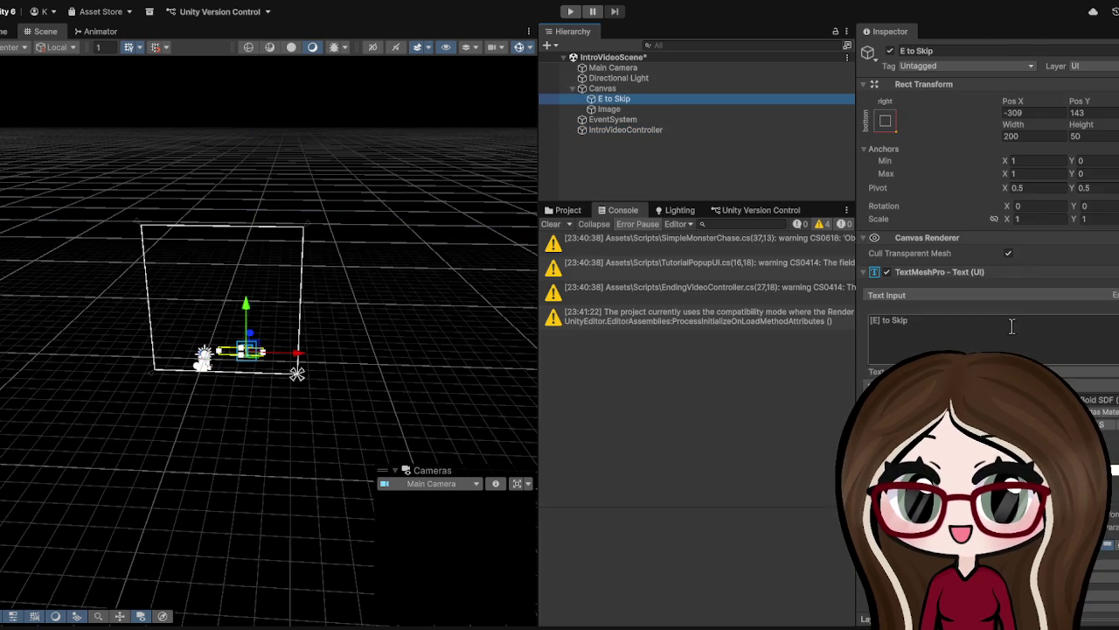
{"action": "scroll", "coordinate": [962, 263], "scroll_direction": "down", "scroll_amount": 8}
{"action": "scroll", "coordinate": [988, 219], "scroll_direction": "down", "scroll_amount": 10}
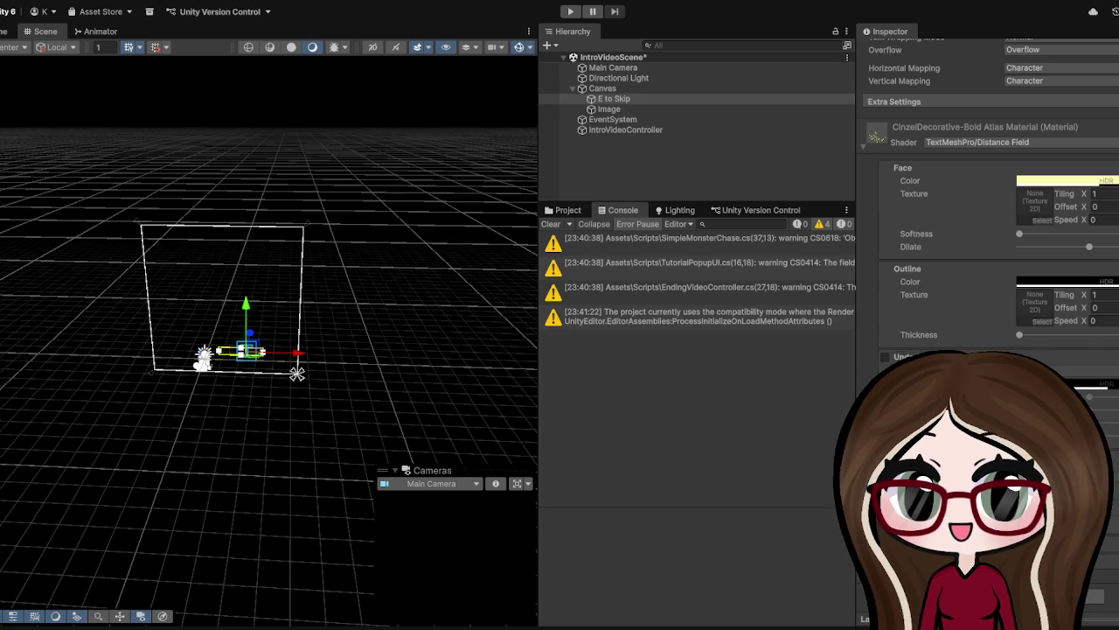
{"action": "scroll", "coordinate": [962, 218], "scroll_direction": "up", "scroll_amount": 10}
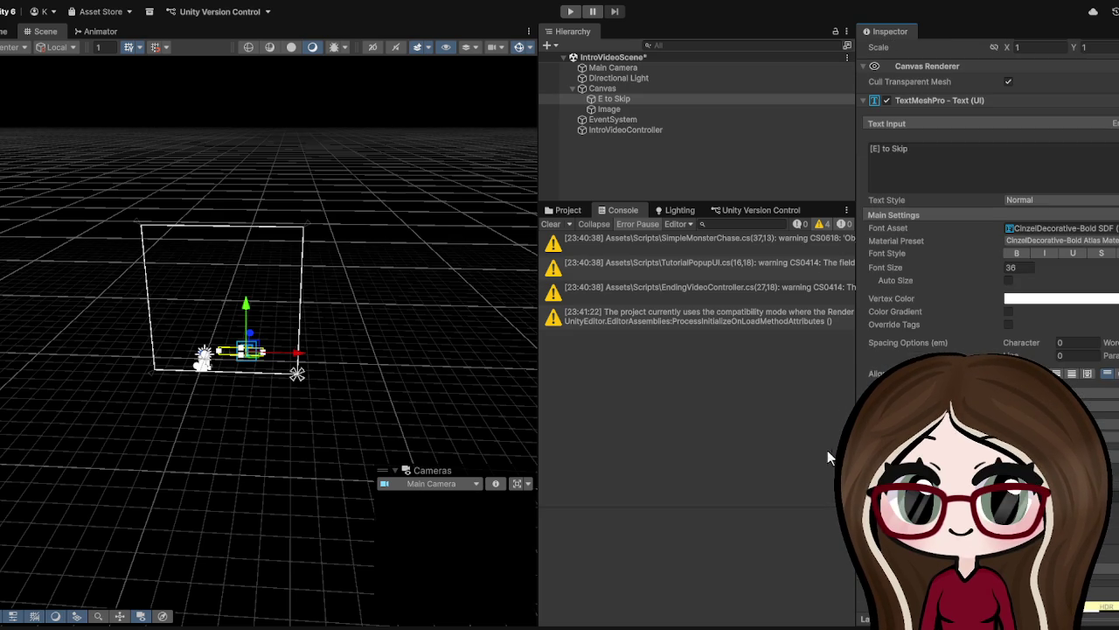
{"action": "left_click", "coordinate": [603, 129]}
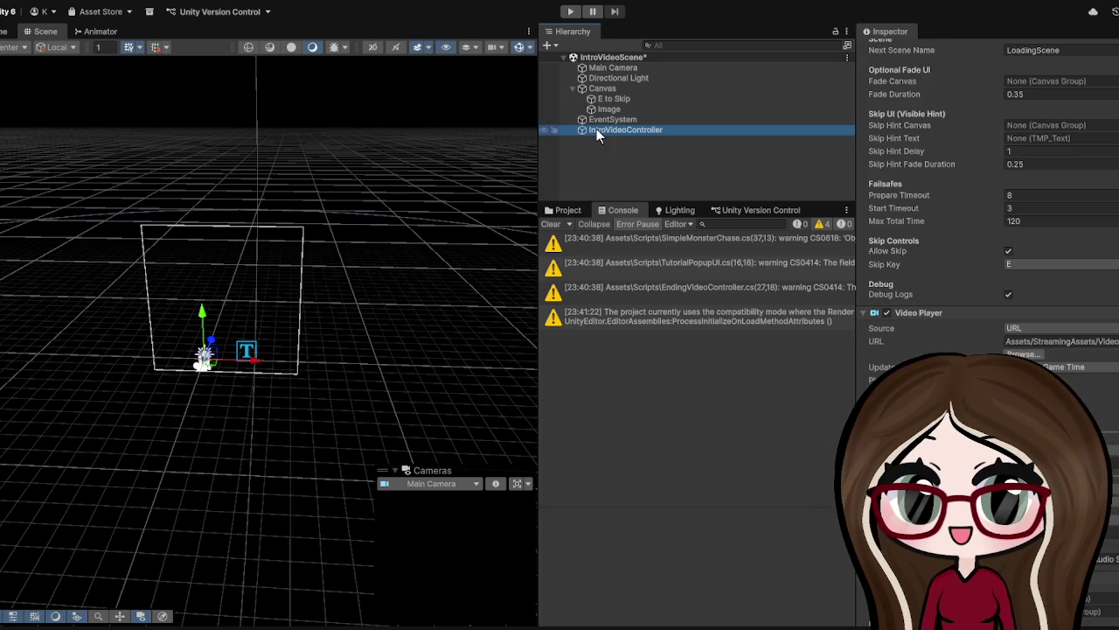
{"action": "scroll", "coordinate": [988, 219], "scroll_direction": "down", "scroll_amount": 5}
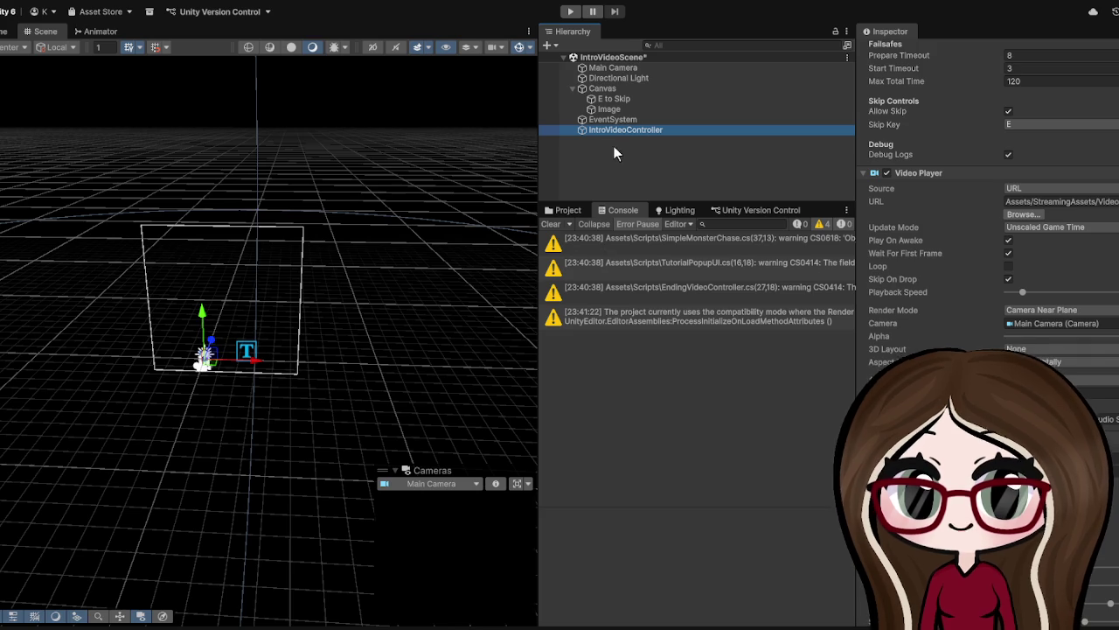
{"action": "scroll", "coordinate": [1093, 350], "scroll_direction": "down", "scroll_amount": 5}
{"action": "scroll", "coordinate": [1097, 354], "scroll_direction": "up", "scroll_amount": 7}
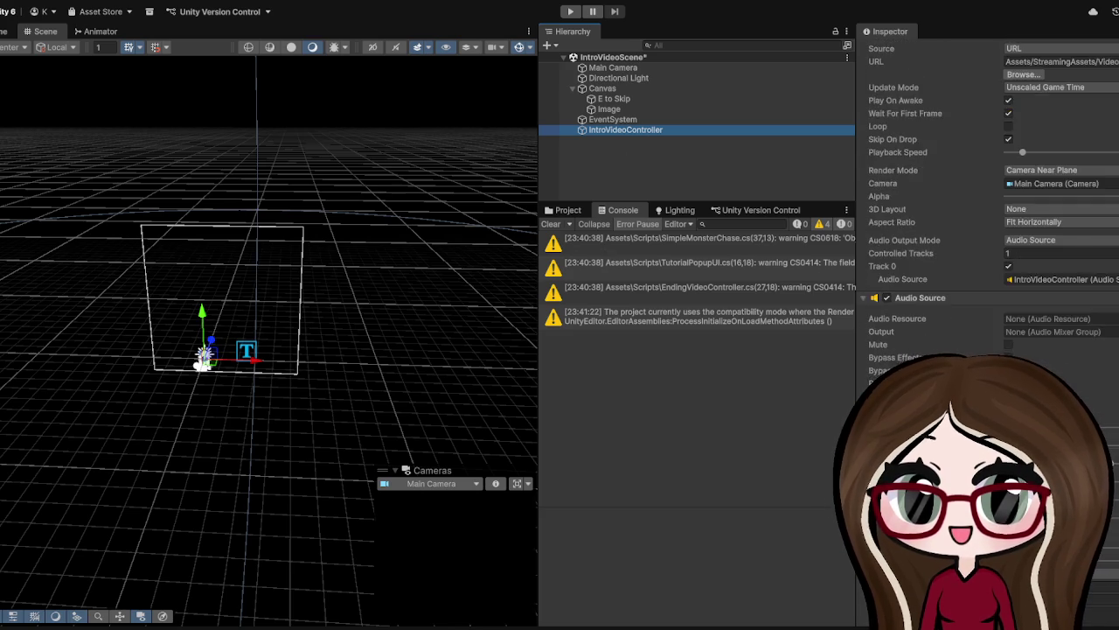
{"action": "scroll", "coordinate": [1100, 353], "scroll_direction": "up", "scroll_amount": 5}
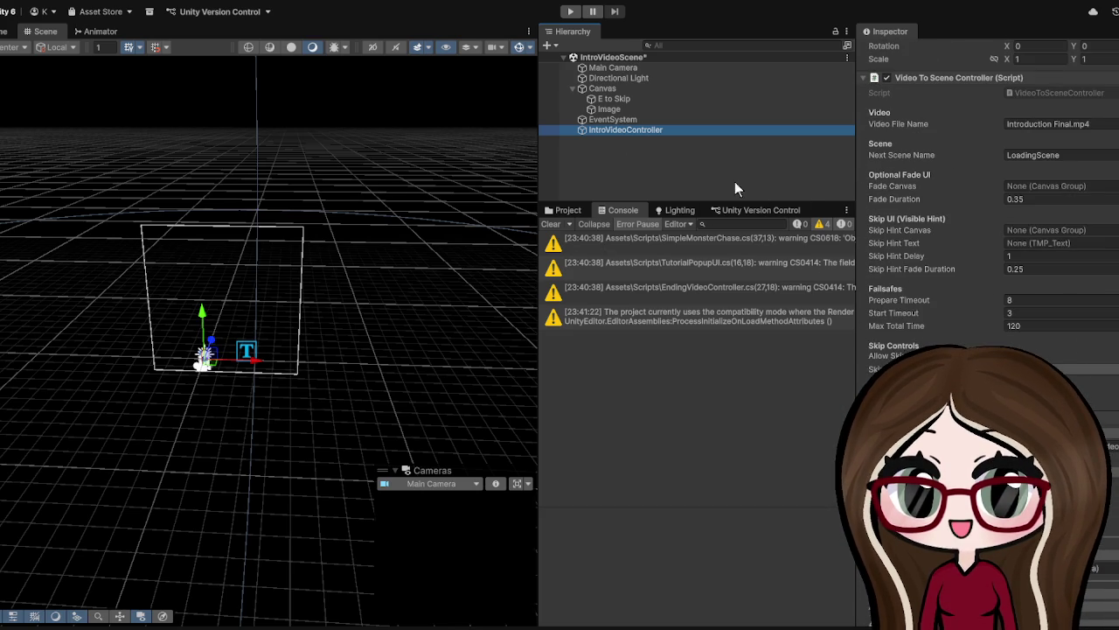
{"action": "left_click", "coordinate": [612, 100]}
Step: Drag E to Skip into the Skip Hint Canvas and Skip Hint Text fields
{"action": "mouse_move", "coordinate": [819, 181]}
{"action": "left_mouse_down"}
{"action": "mouse_move", "coordinate": [1045, 241]}
{"action": "mouse_move", "coordinate": [1054, 230]}
{"action": "left_mouse_up"}
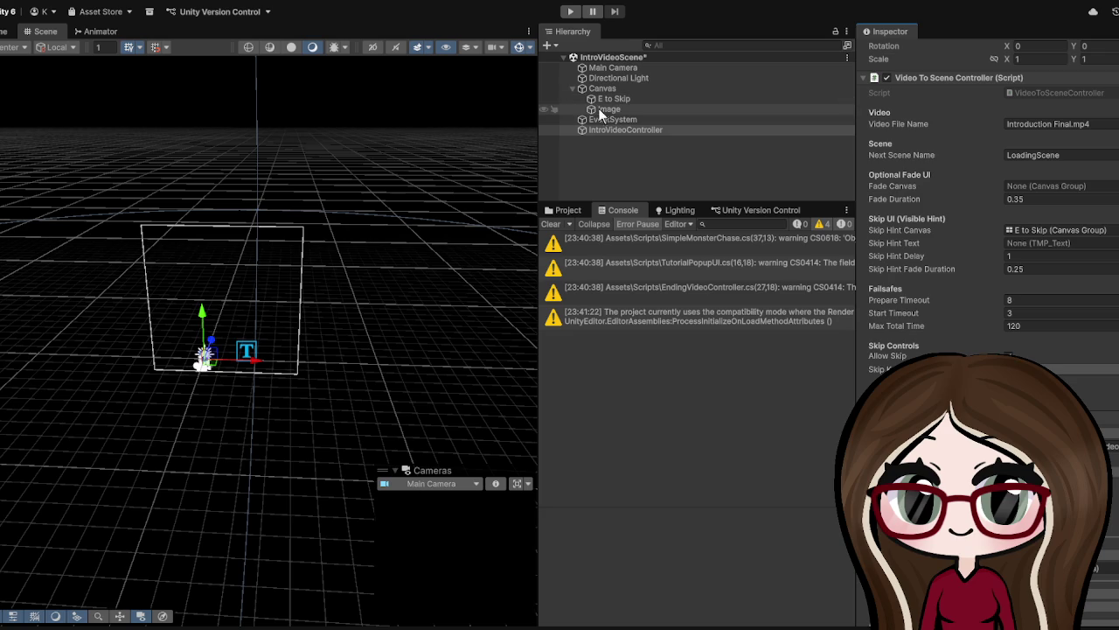
{"action": "mouse_move", "coordinate": [612, 99]}
{"action": "left_mouse_down"}
{"action": "mouse_move", "coordinate": [1037, 226]}
{"action": "mouse_move", "coordinate": [1054, 248]}
{"action": "left_mouse_up"}
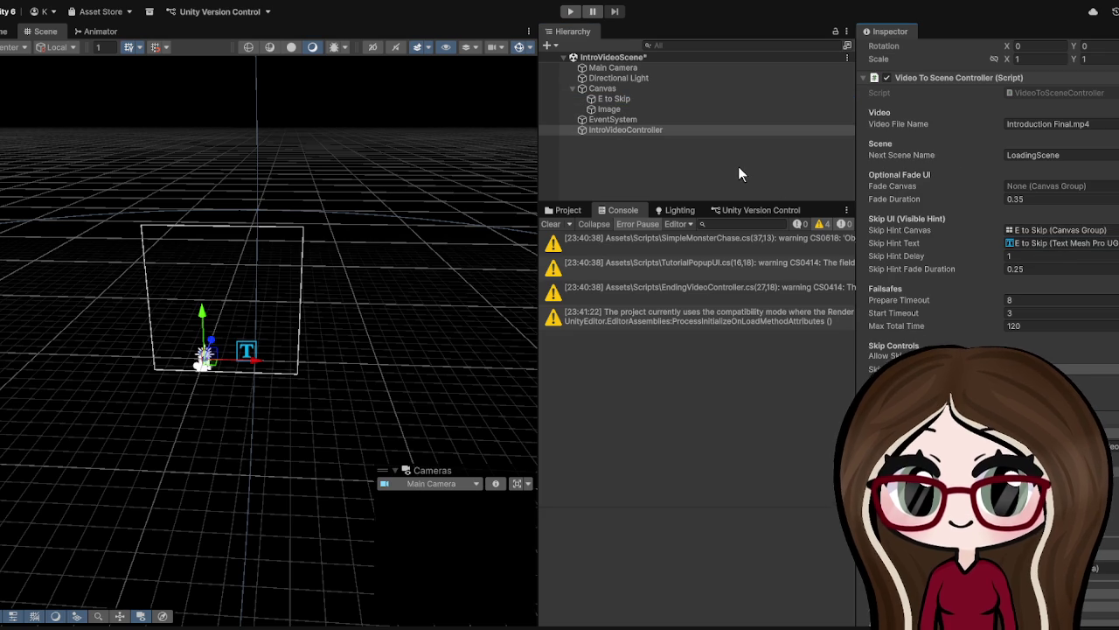
Step: During a Play-mode test, move E to Skip below Image so it draws in front of the video
{"action": "left_click", "coordinate": [570, 12]}
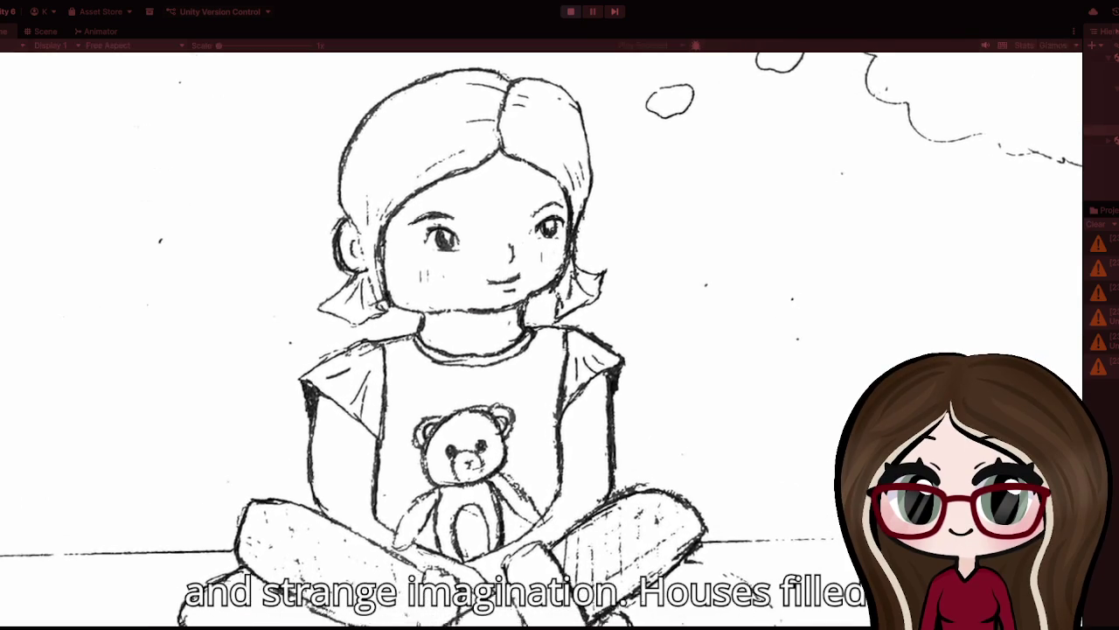
{"action": "left_click", "coordinate": [46, 31]}
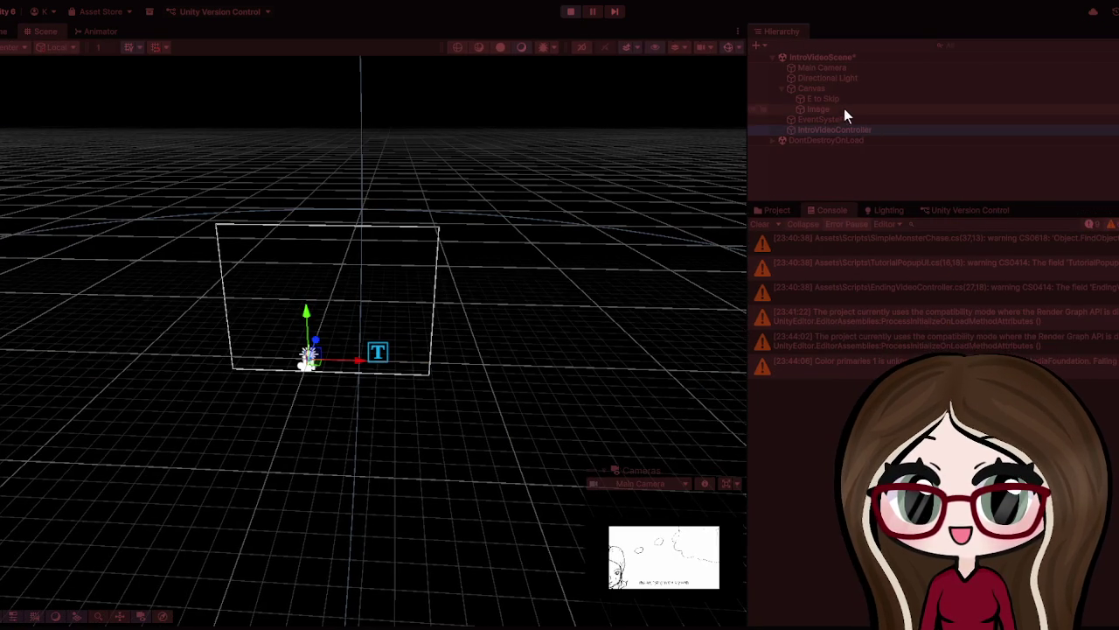
{"action": "left_click", "coordinate": [840, 98]}
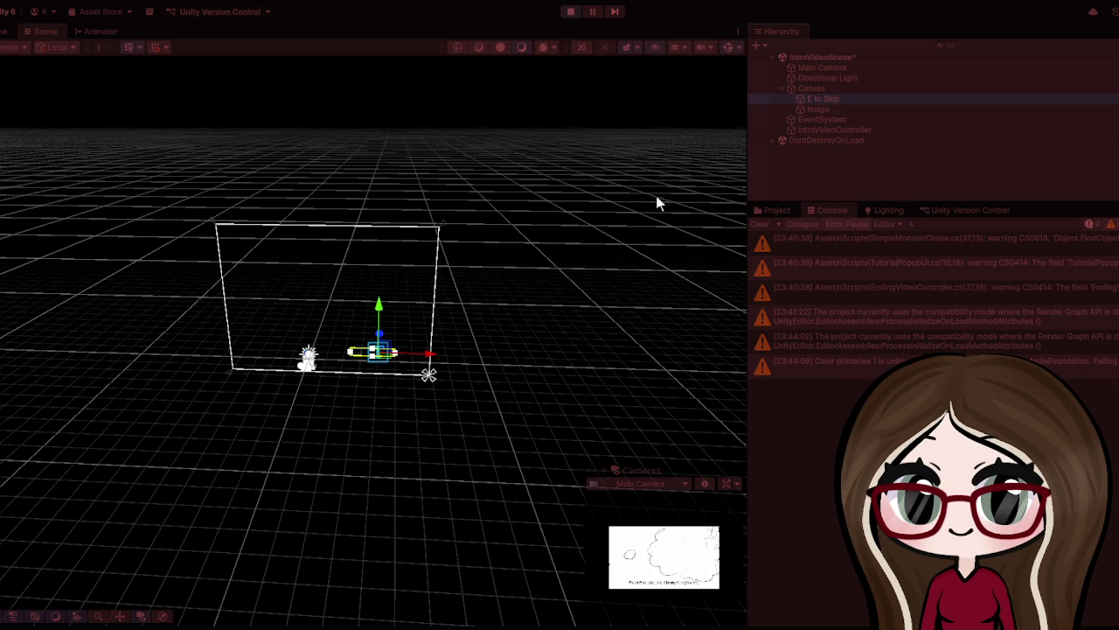
{"action": "key", "text": "f"}
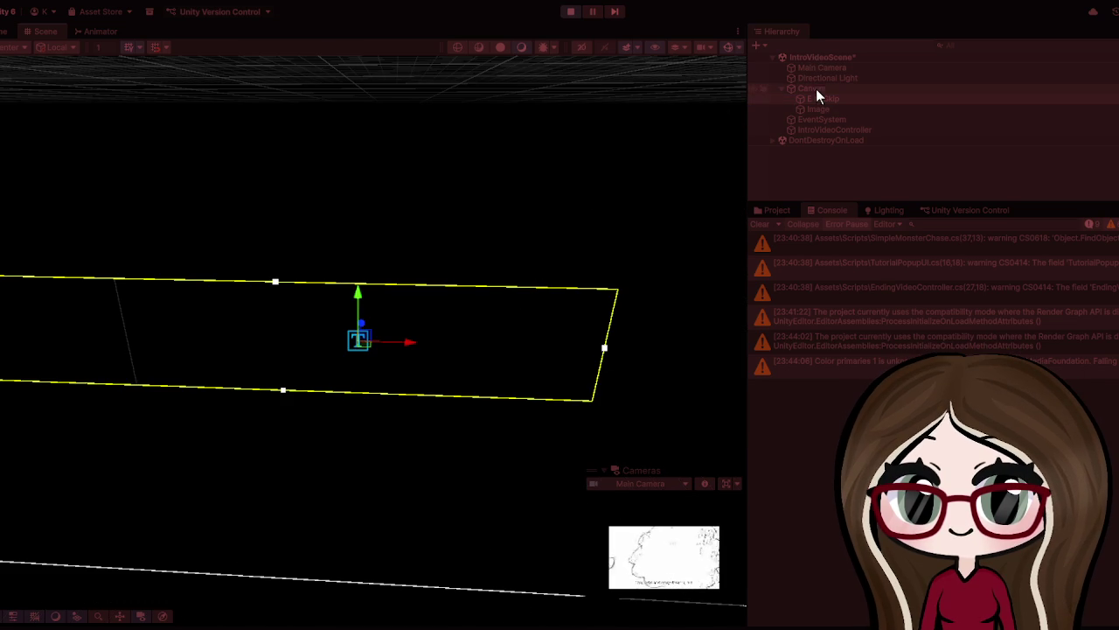
{"action": "left_click_drag", "start_coordinate": [816, 98], "coordinate": [815, 112]}
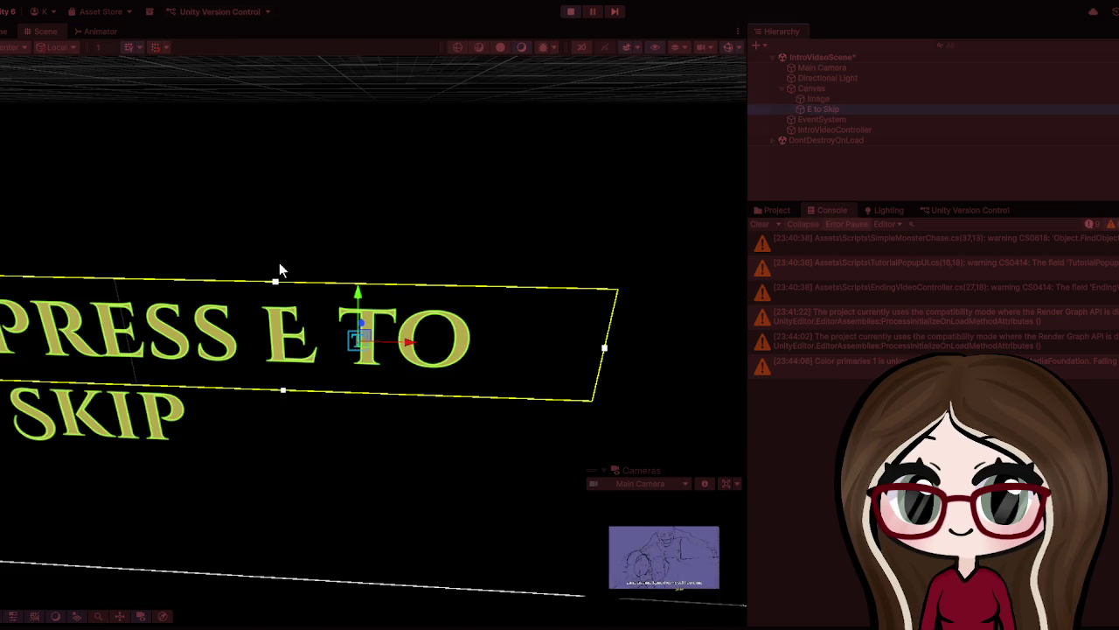
{"action": "scroll", "coordinate": [279, 262], "scroll_direction": "down", "scroll_amount": 5}
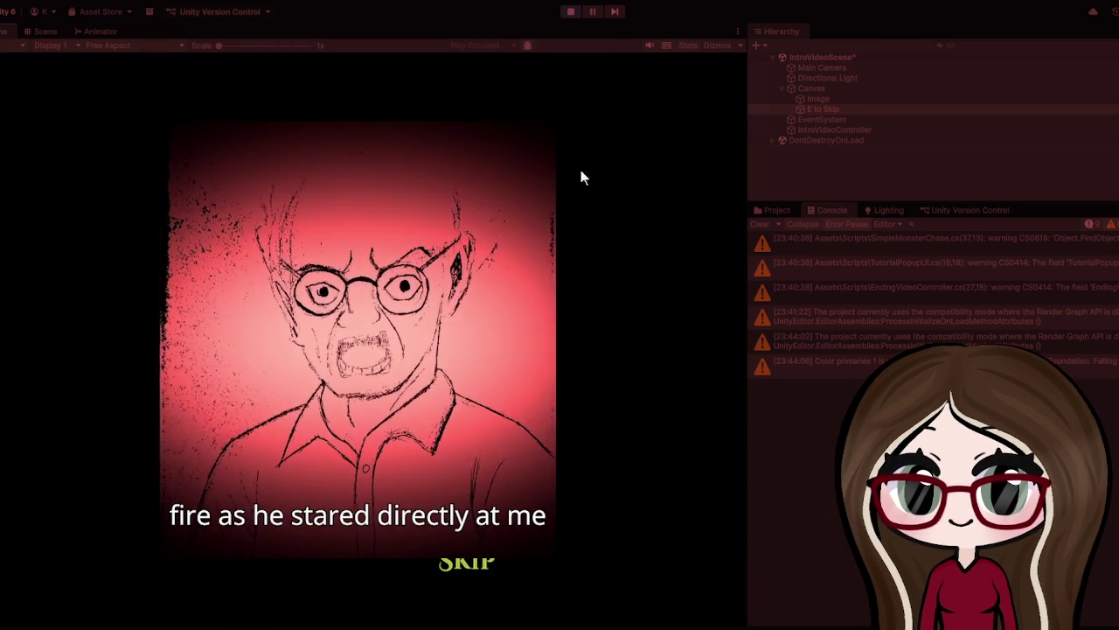
{"action": "left_click", "coordinate": [571, 12]}
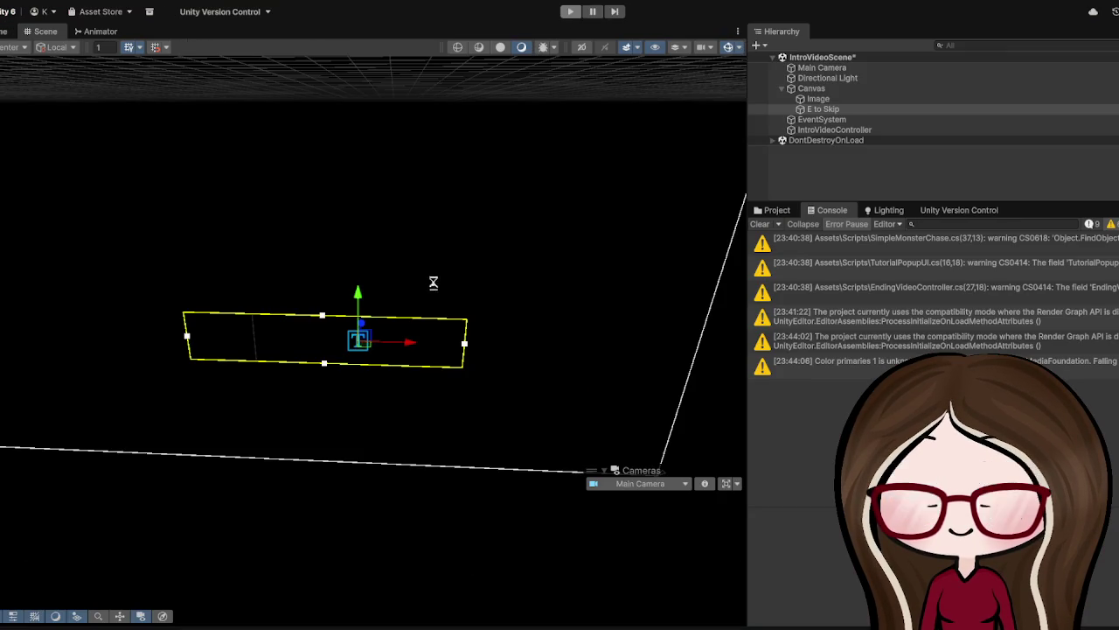
Step: Move E to Skip out of Canvas to the scene root, at the bottom of the Hierarchy
{"action": "double_click", "coordinate": [832, 100]}
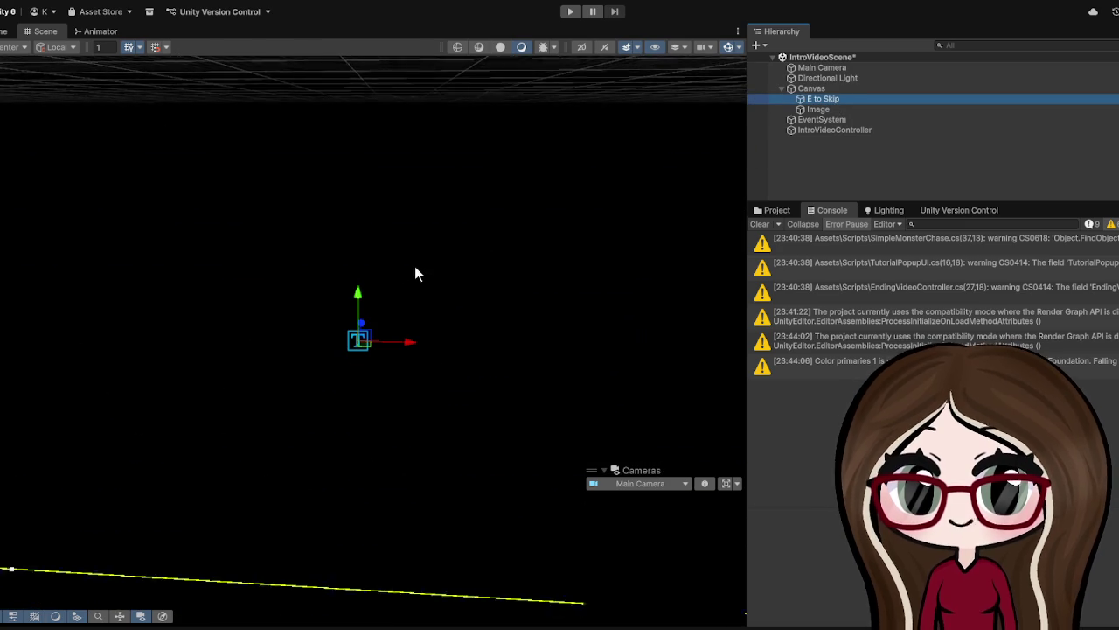
{"action": "scroll", "coordinate": [508, 238], "scroll_direction": "down", "scroll_amount": 10}
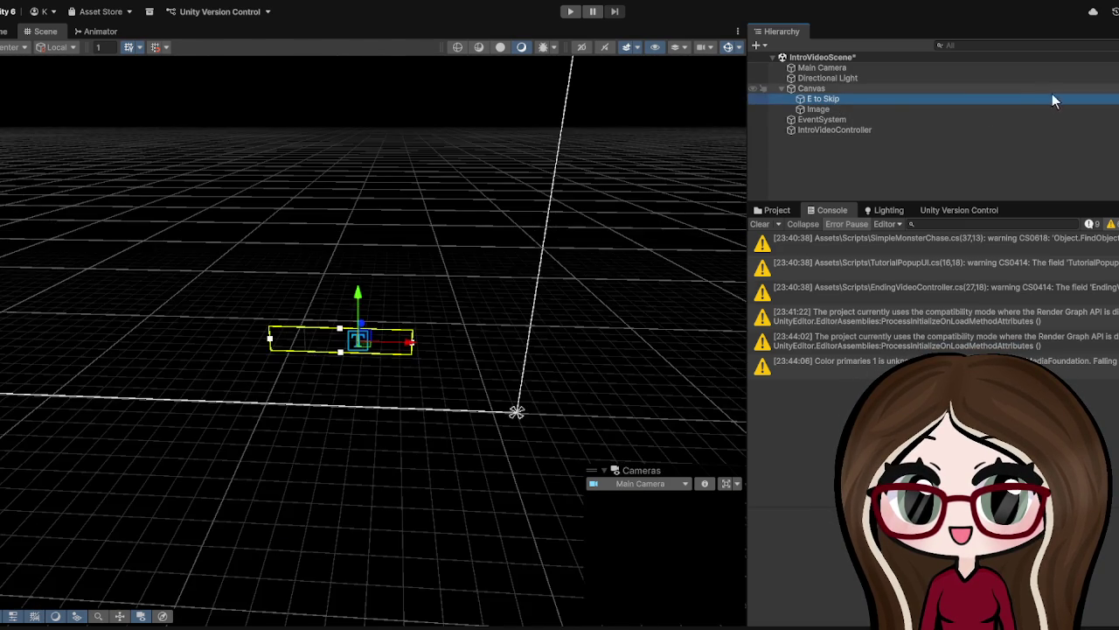
{"action": "left_click_drag", "start_coordinate": [824, 93], "coordinate": [823, 86]}
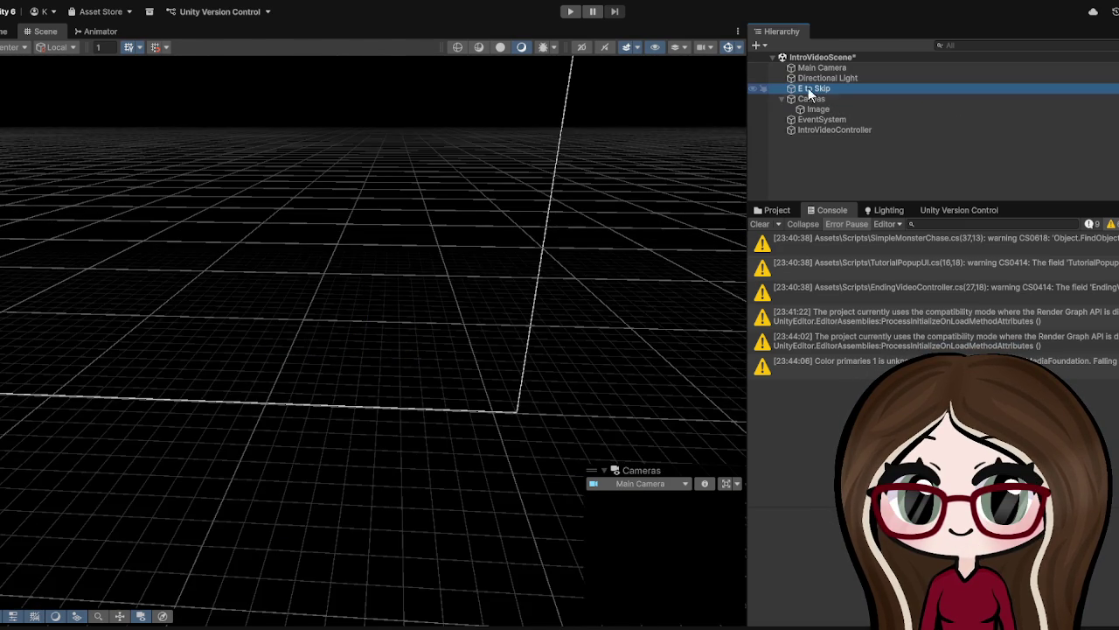
{"action": "key", "text": "f"}
{"action": "key", "text": "f"}
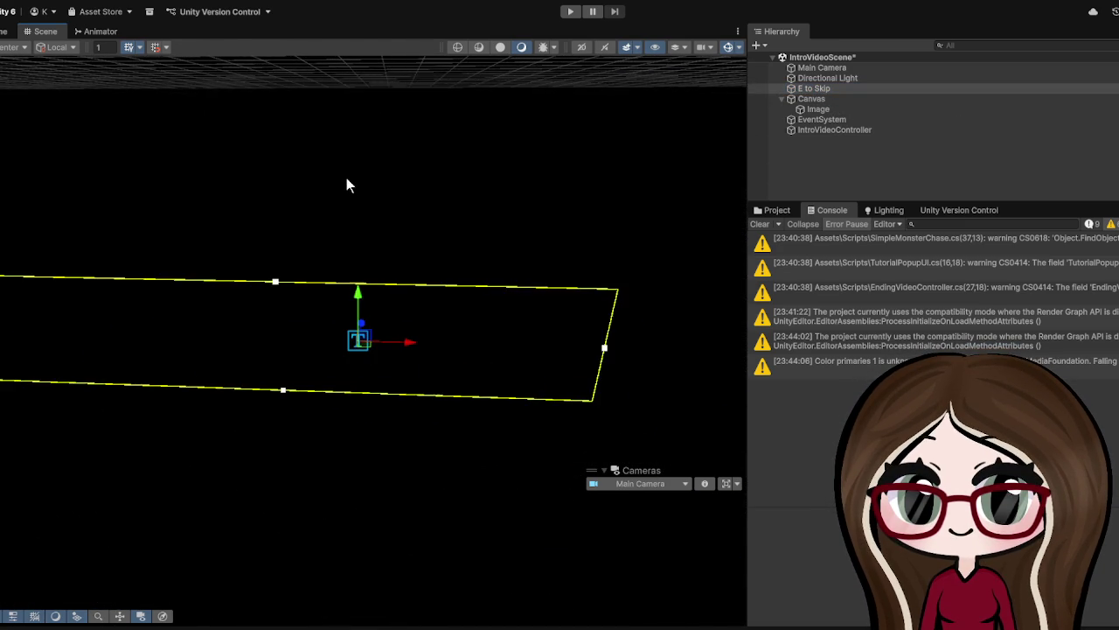
{"action": "left_click_drag", "start_coordinate": [837, 88], "coordinate": [820, 131]}
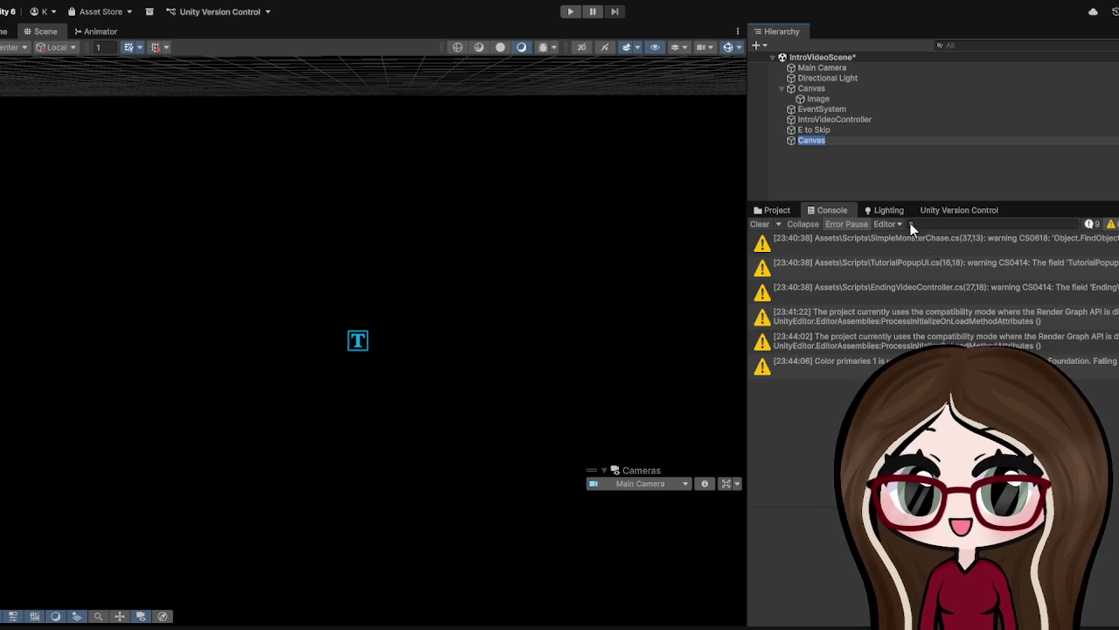
{"action": "type", "text": "1"}
Step: Name the new canvas Canvas1, parent E to Skip under it, and place it above Canvas
{"action": "left_click", "coordinate": [847, 162]}
{"action": "left_click", "coordinate": [827, 139]}
{"action": "mouse_move", "coordinate": [827, 132]}
{"action": "left_mouse_down"}
{"action": "mouse_move", "coordinate": [825, 146]}
{"action": "mouse_move", "coordinate": [826, 131]}
{"action": "left_mouse_up"}
{"action": "left_click", "coordinate": [850, 131]}
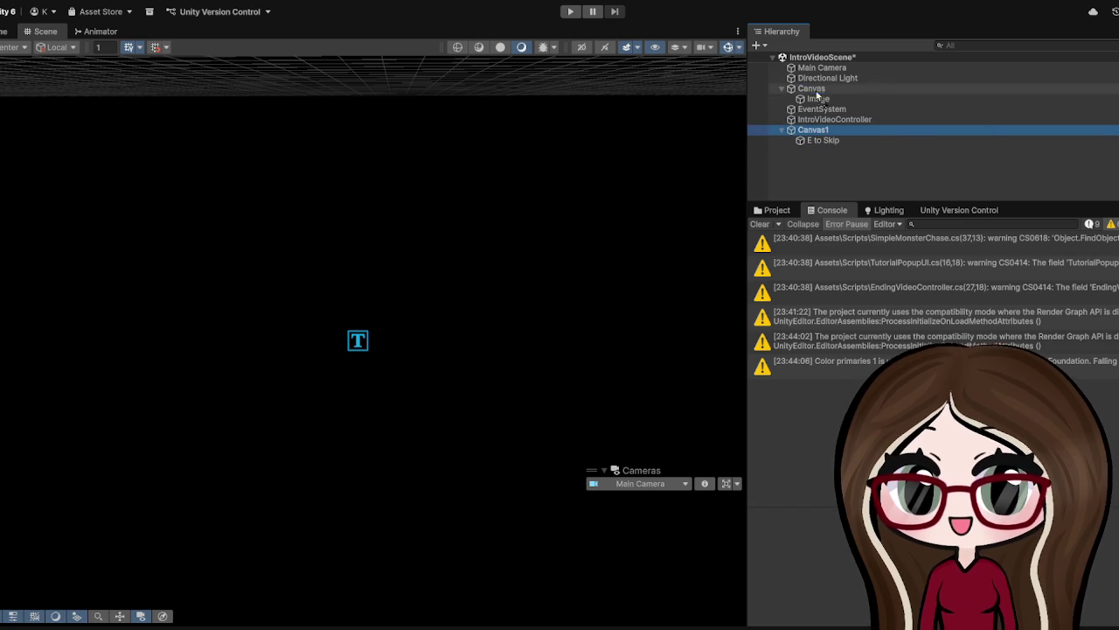
{"action": "left_click_drag", "start_coordinate": [816, 81], "coordinate": [818, 84]}
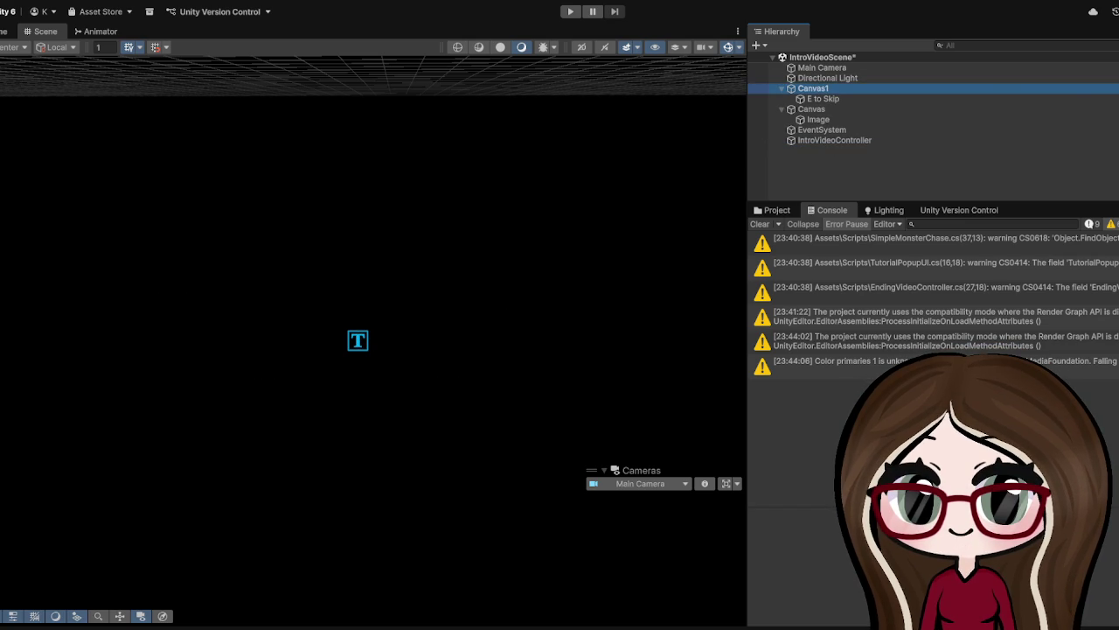
Step: Compare Canvas1's screen overlay Render Mode with Canvas's camera mode, then run Play mode
{"action": "left_click_drag", "start_coordinate": [1118, 236], "coordinate": [868, 236]}
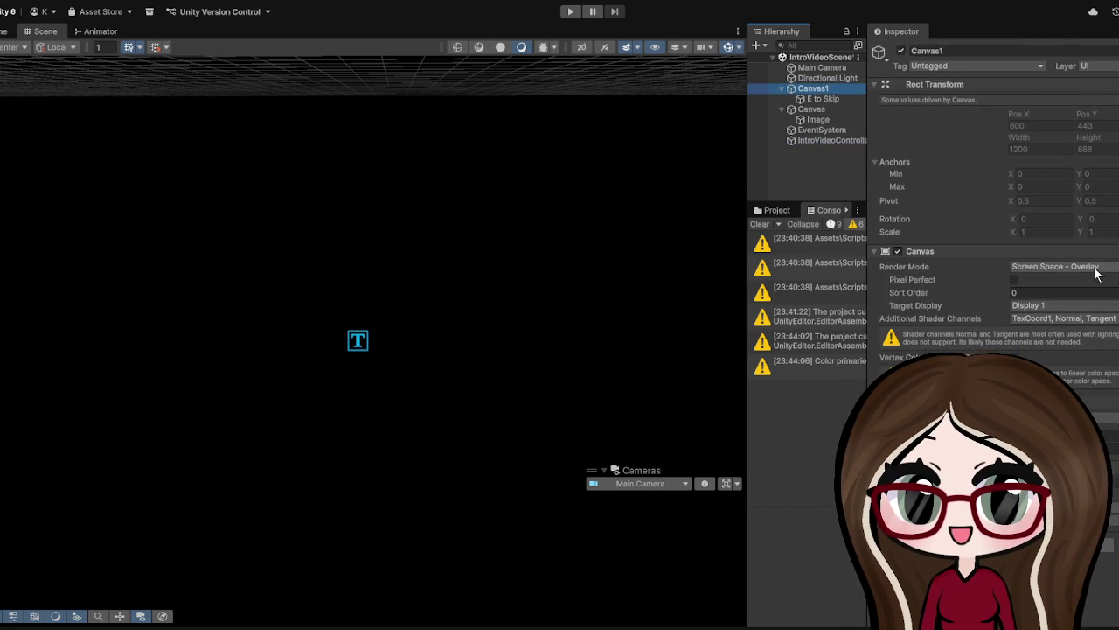
{"action": "left_click", "coordinate": [813, 109]}
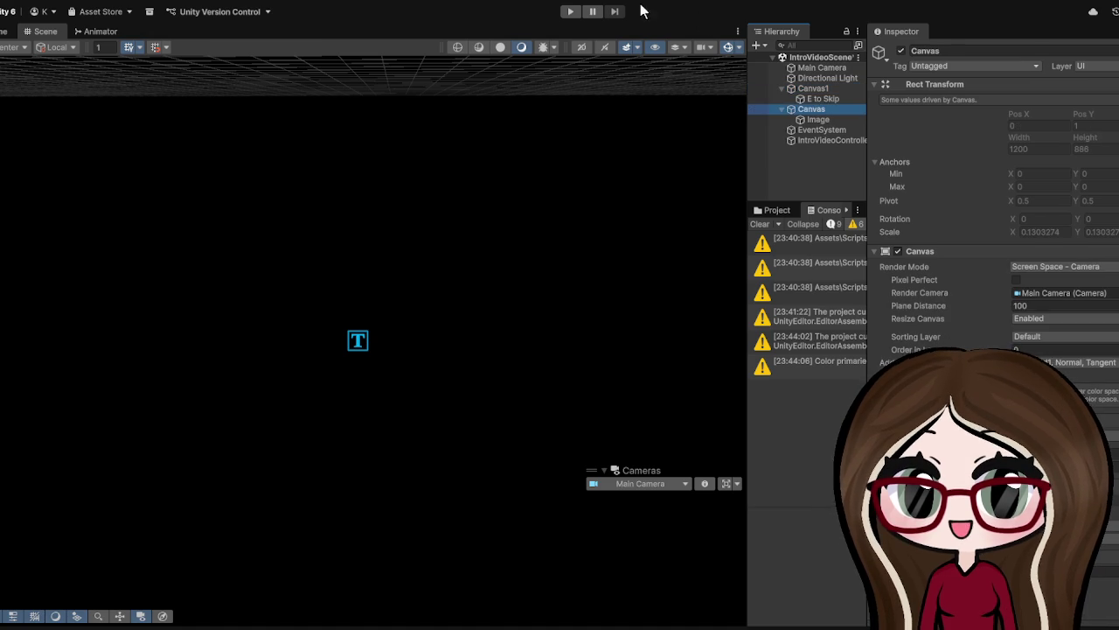
{"action": "left_click", "coordinate": [571, 12]}
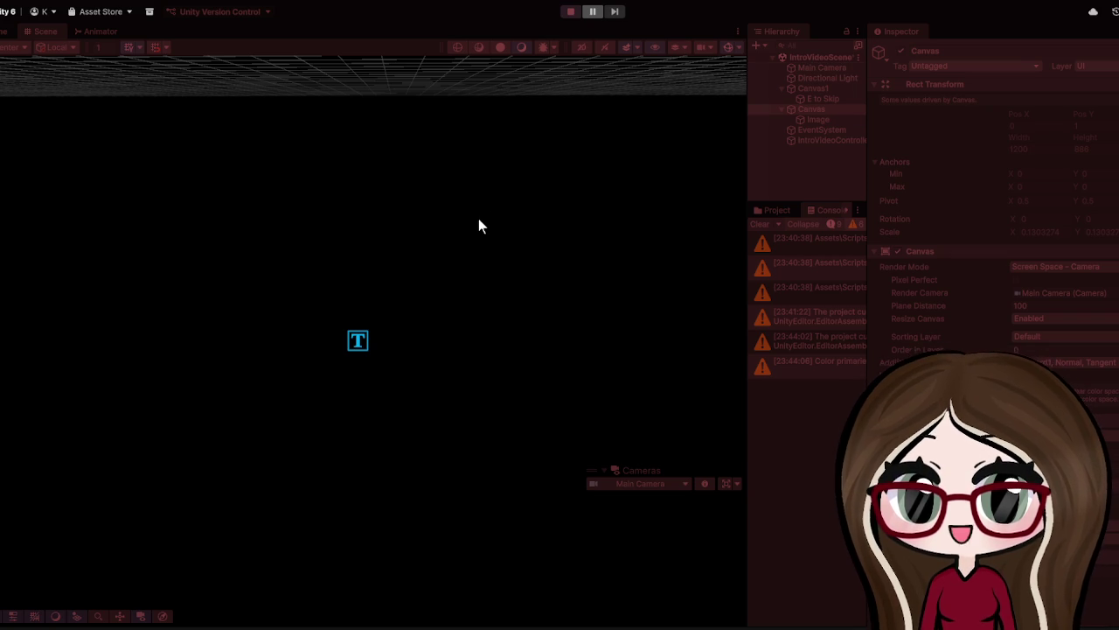
Step: Resume playback and return to the Scene view with the Hierarchy and Console panels widened
{"action": "key", "text": "ctrl+shift+p"}
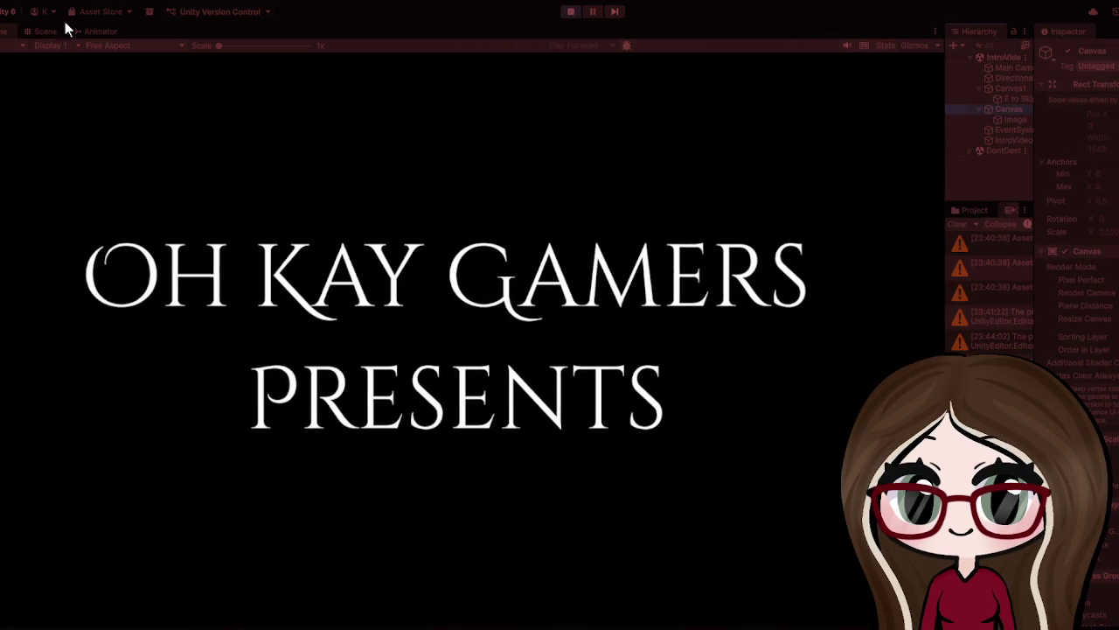
{"action": "left_click", "coordinate": [44, 31]}
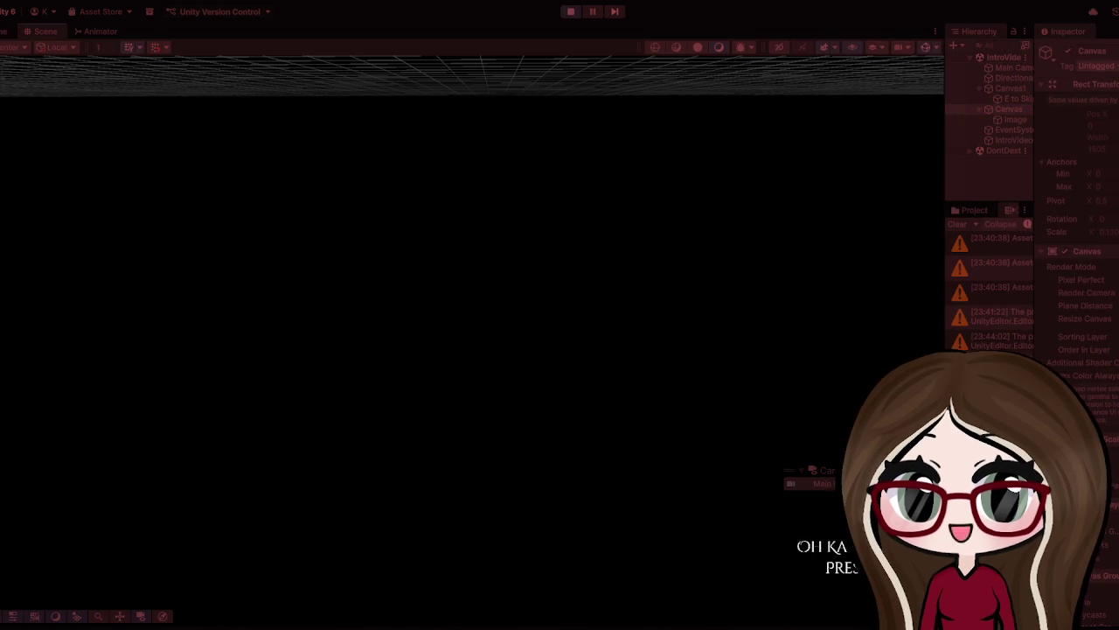
{"action": "left_click", "coordinate": [936, 136]}
{"action": "left_click_drag", "start_coordinate": [946, 137], "coordinate": [635, 123]}
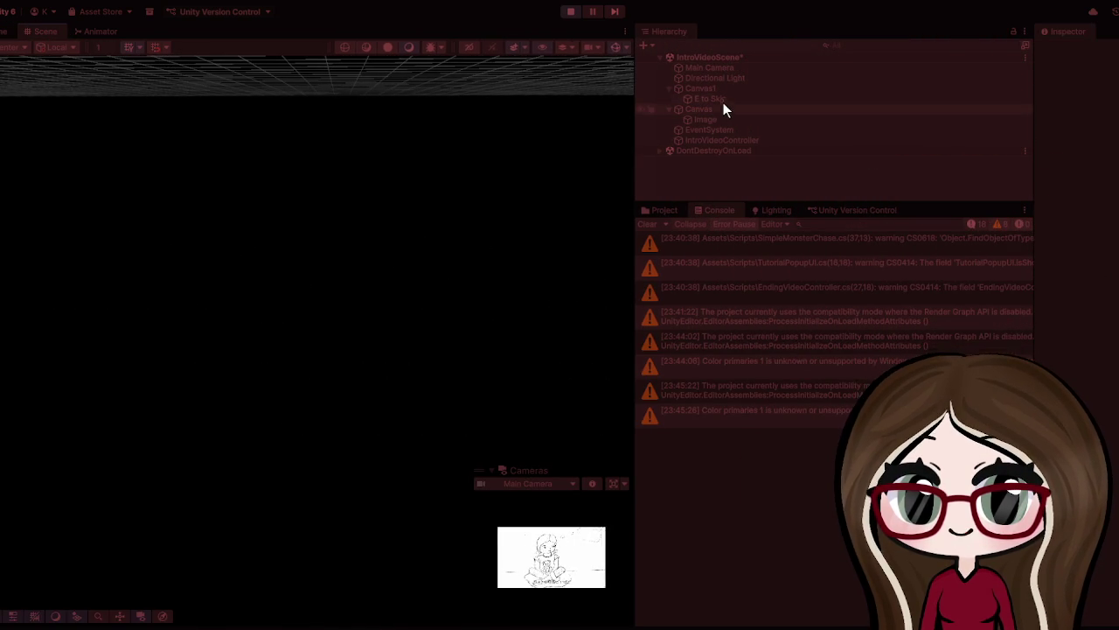
Step: Frame the E to Skip text, end Play mode, and select Canvas
{"action": "double_click", "coordinate": [724, 101]}
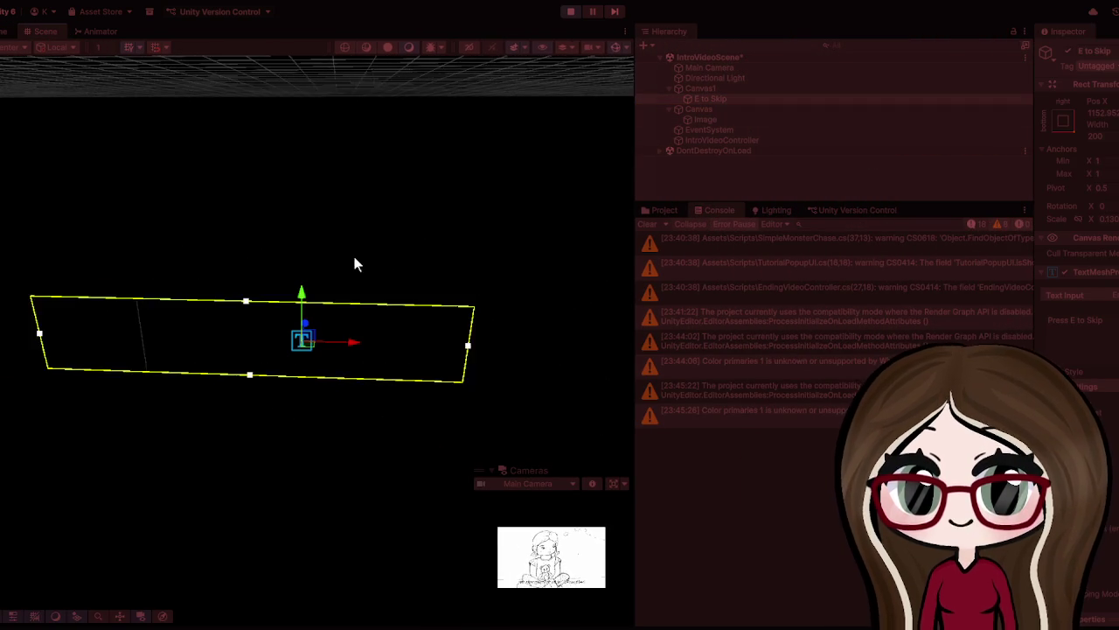
{"action": "scroll", "coordinate": [351, 249], "scroll_direction": "down", "scroll_amount": 4}
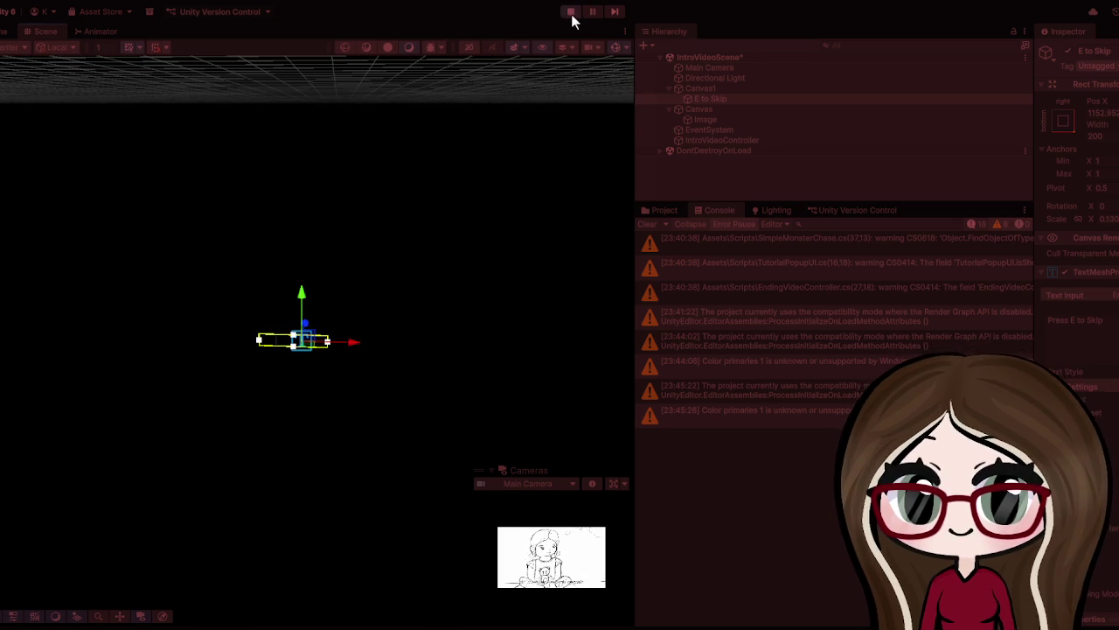
{"action": "left_click", "coordinate": [571, 12]}
{"action": "left_click", "coordinate": [720, 108]}
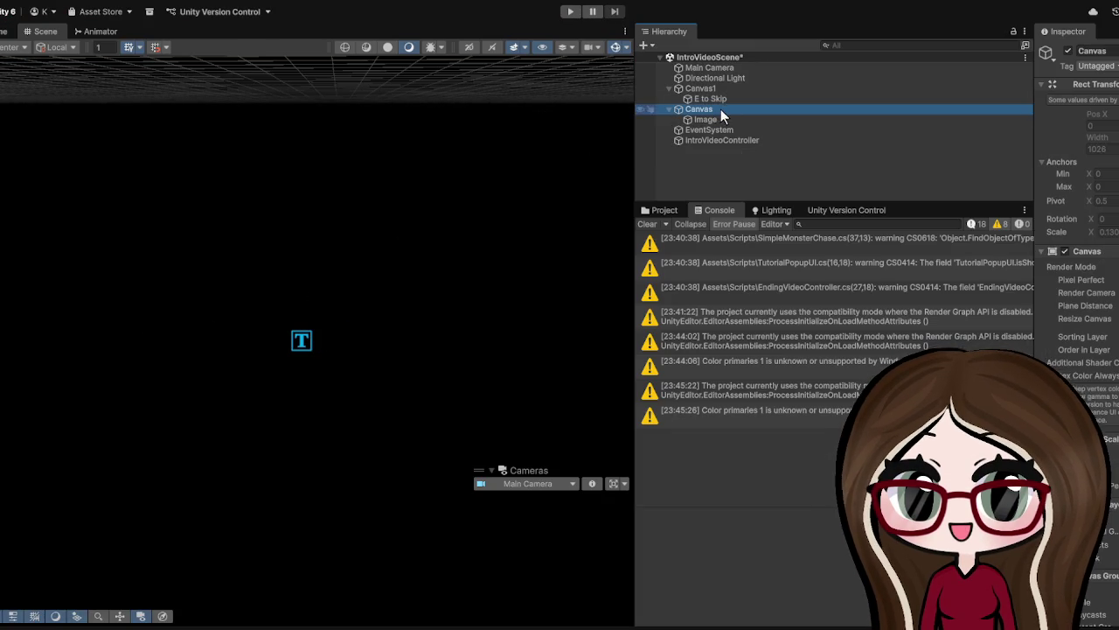
Step: Drag Canvas1's E to Skip text left with the X arrow until X reads -302
{"action": "double_click", "coordinate": [708, 111]}
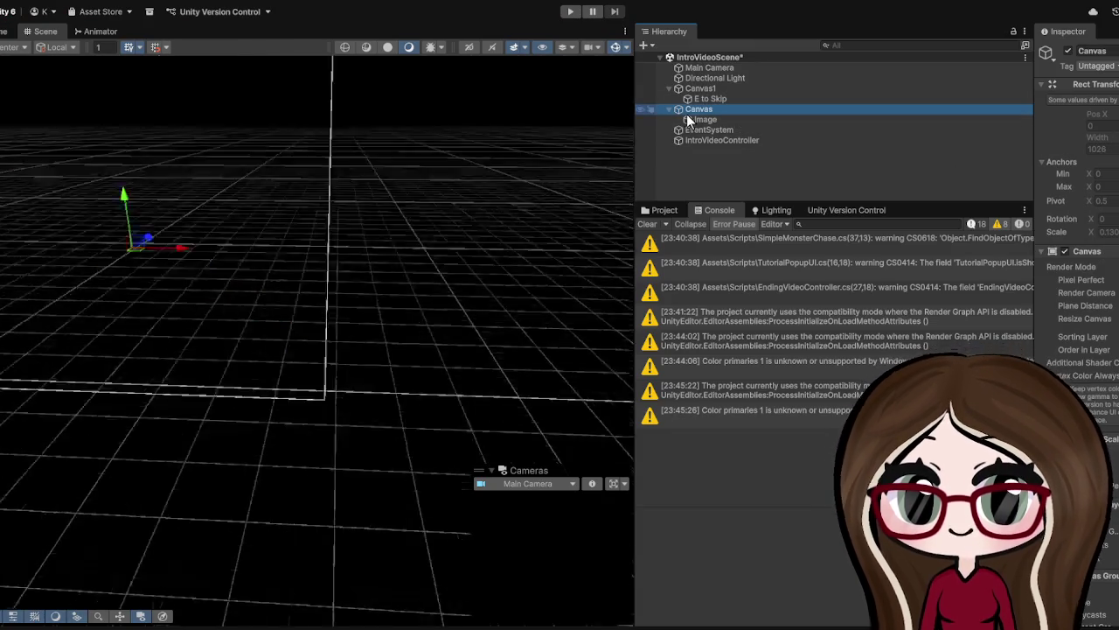
{"action": "left_click", "coordinate": [728, 90]}
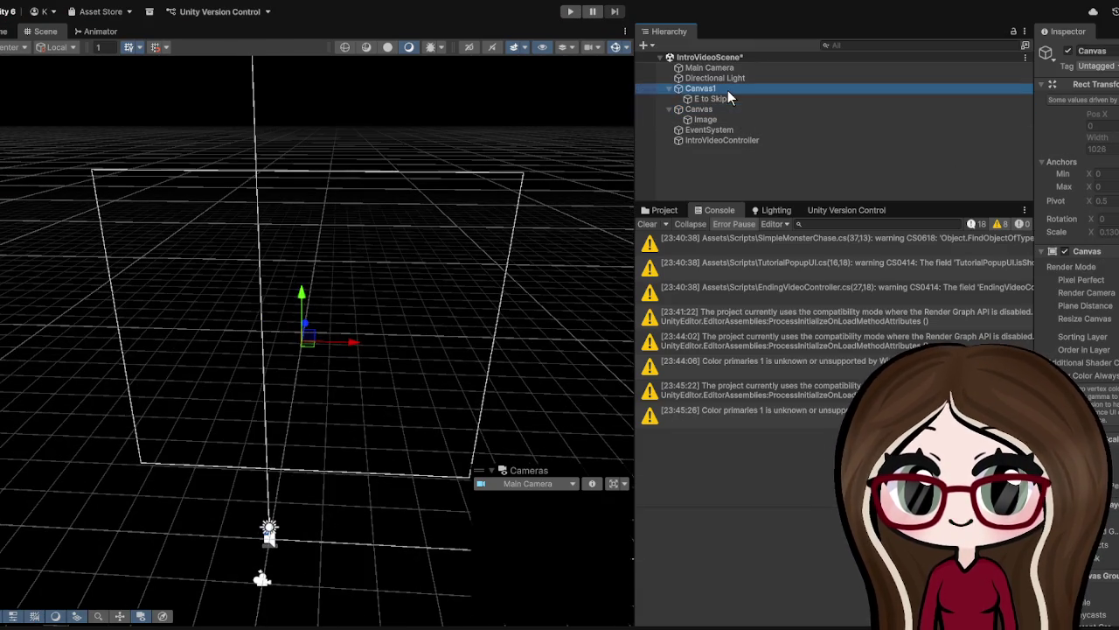
{"action": "double_click", "coordinate": [728, 90]}
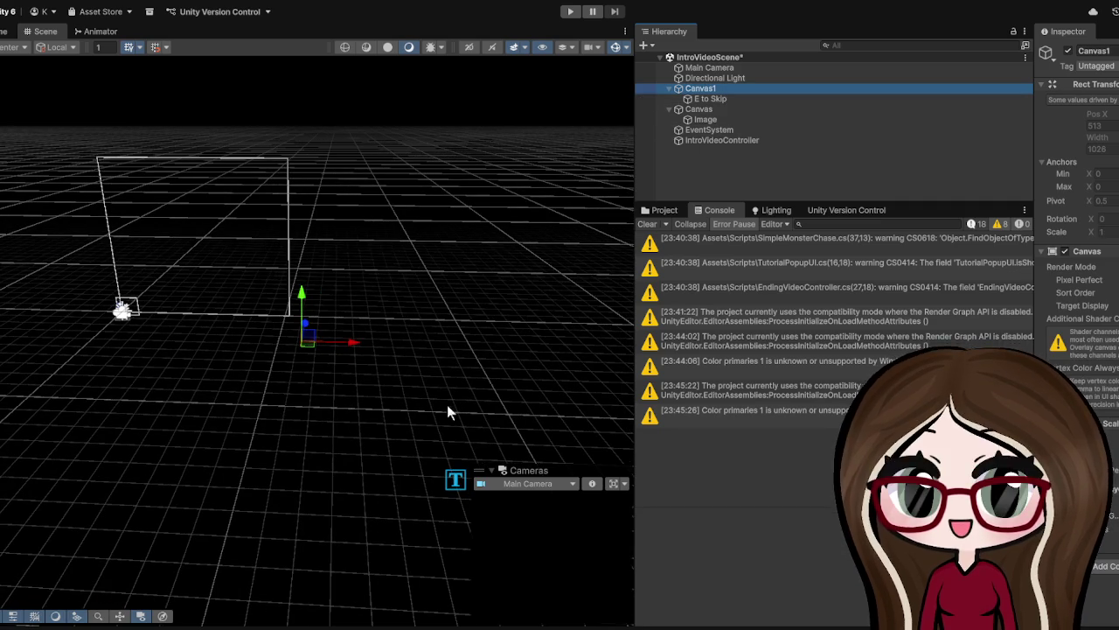
{"action": "left_click", "coordinate": [706, 100]}
{"action": "mouse_move", "coordinate": [470, 446]}
{"action": "left_mouse_down"}
{"action": "mouse_move", "coordinate": [522, 220]}
{"action": "mouse_move", "coordinate": [444, 268]}
{"action": "mouse_move", "coordinate": [326, 278]}
{"action": "left_mouse_up"}
{"action": "key", "text": "f"}
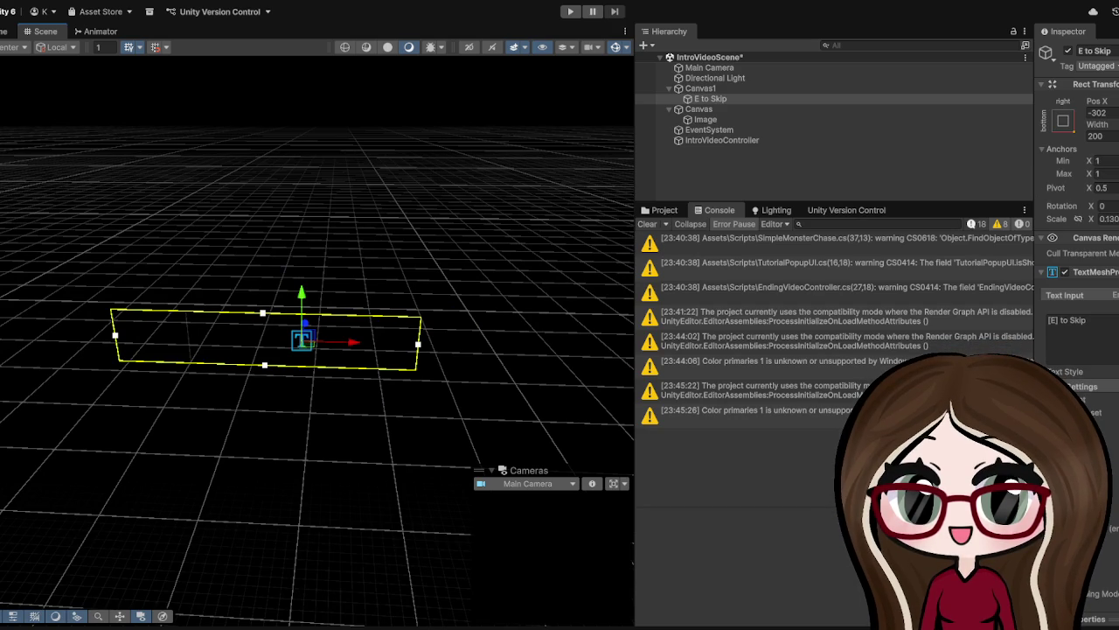
{"action": "scroll", "coordinate": [519, 218], "scroll_direction": "up", "scroll_amount": 5}
{"action": "scroll", "coordinate": [426, 227], "scroll_direction": "down", "scroll_amount": 5}
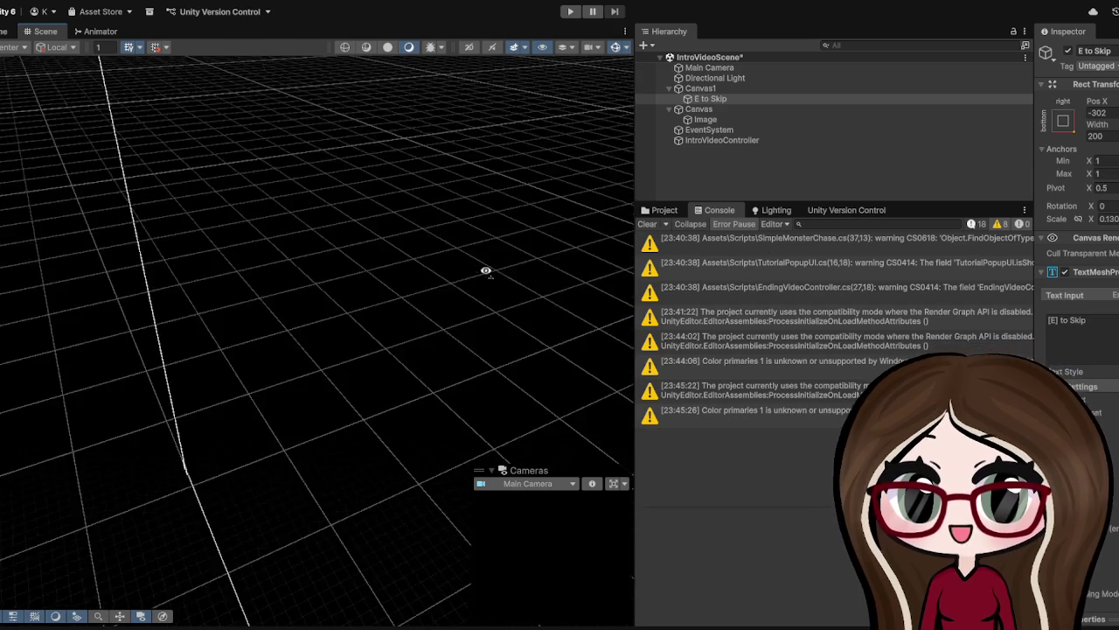
{"action": "scroll", "coordinate": [358, 202], "scroll_direction": "down", "scroll_amount": 5}
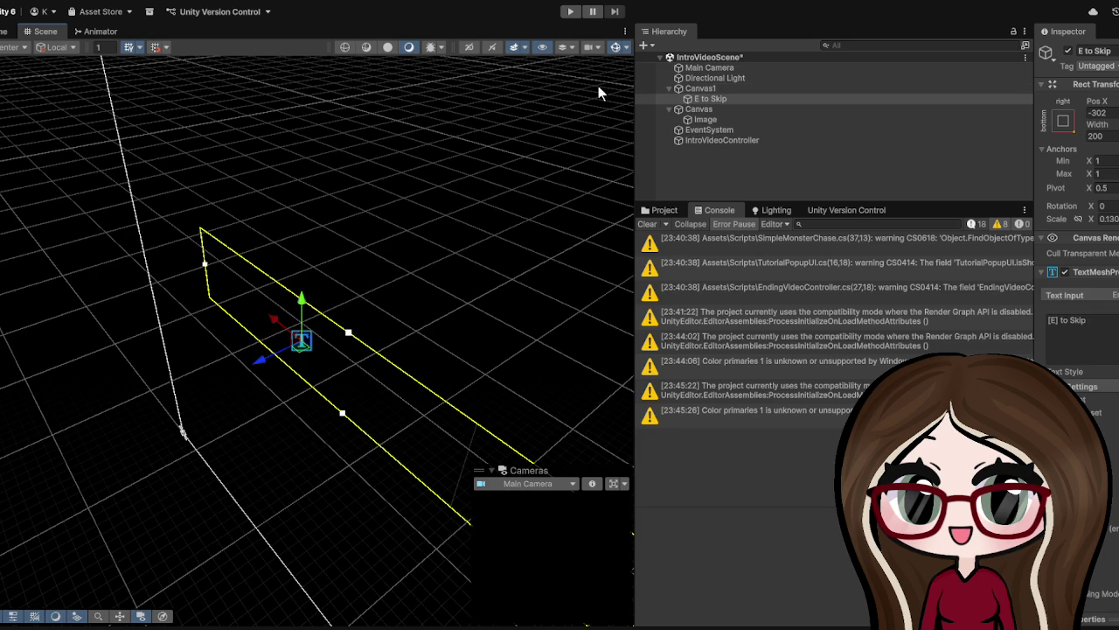
{"action": "left_click", "coordinate": [686, 171]}
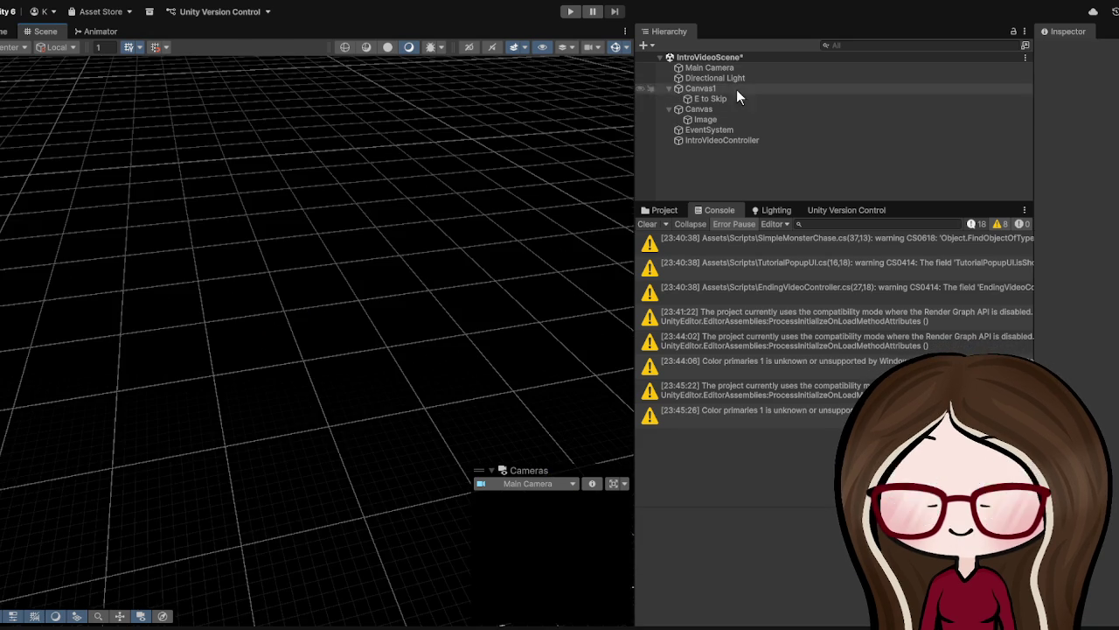
{"action": "left_click", "coordinate": [710, 99]}
{"action": "scroll", "coordinate": [262, 236], "scroll_direction": "down", "scroll_amount": 3}
Step: Replace the TextMeshPro Text Input '[E] to Skip' with 'E To Skip'
{"action": "mouse_move", "coordinate": [205, 312]}
{"action": "left_mouse_down"}
{"action": "mouse_move", "coordinate": [233, 219]}
{"action": "mouse_move", "coordinate": [292, 100]}
{"action": "left_mouse_up"}
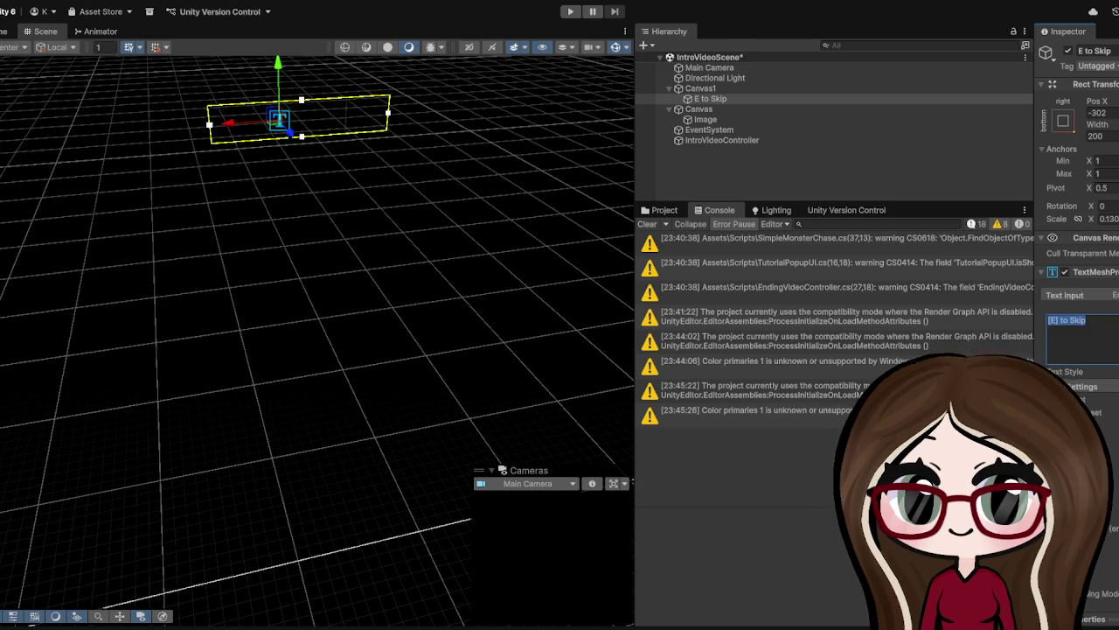
{"action": "type", "text": "E"}
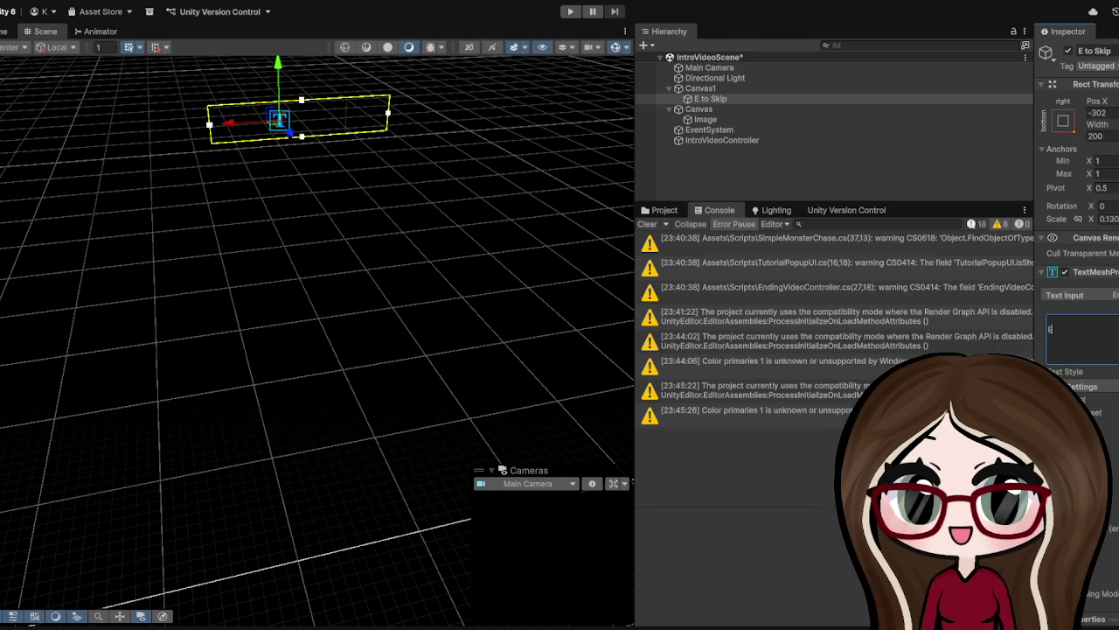
{"action": "key", "text": "BackSpace"}
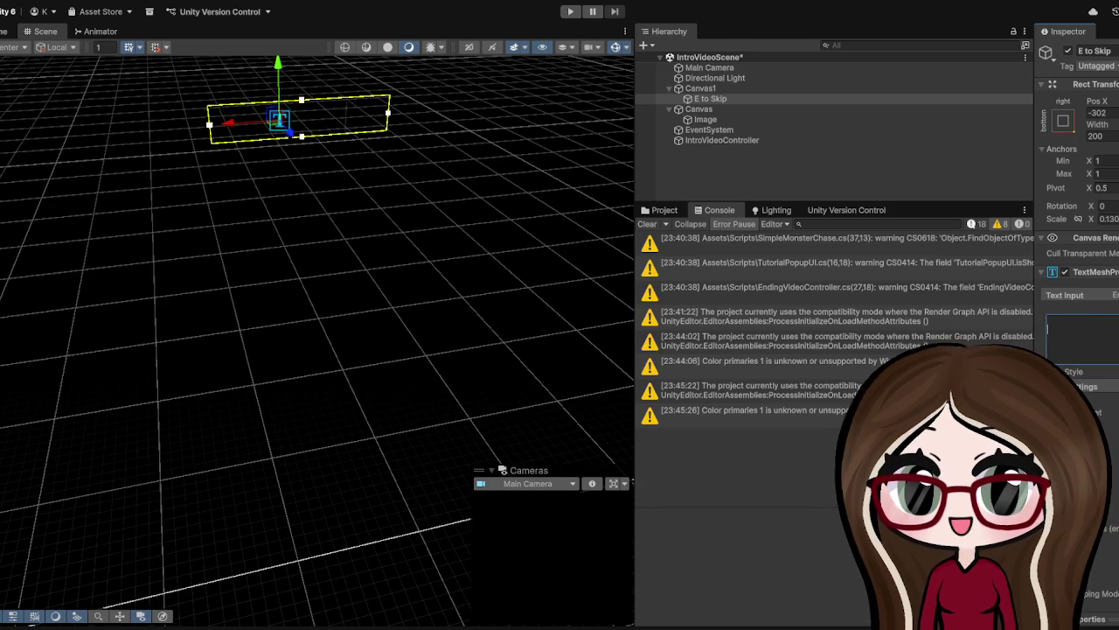
{"action": "type", "text": "E To S"}
{"action": "key", "text": "BackSpace"}
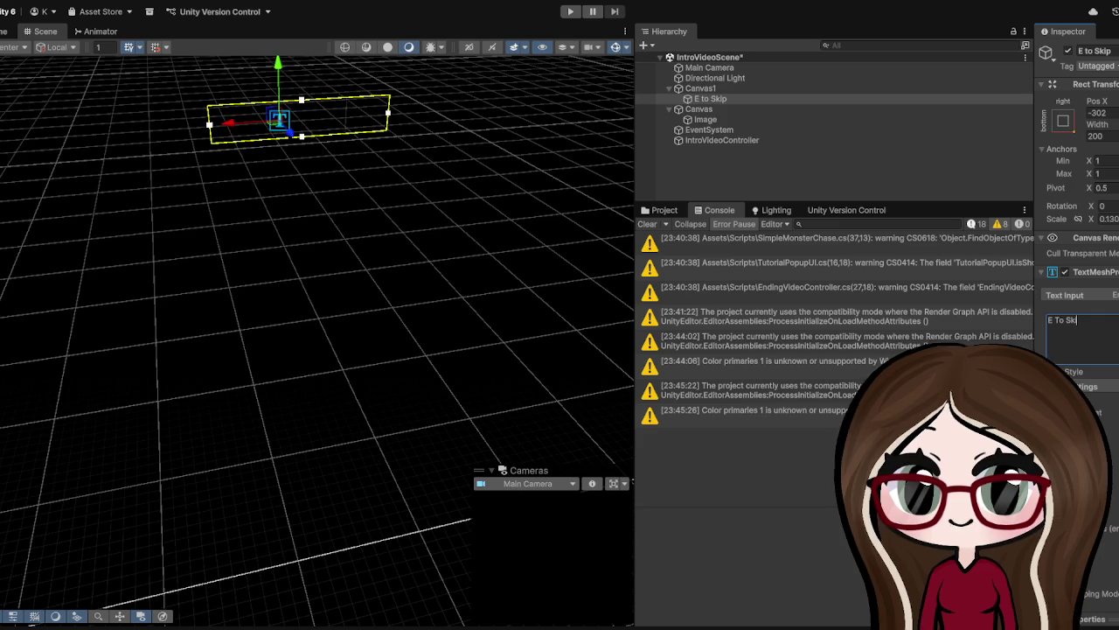
{"action": "type", "text": "ip"}
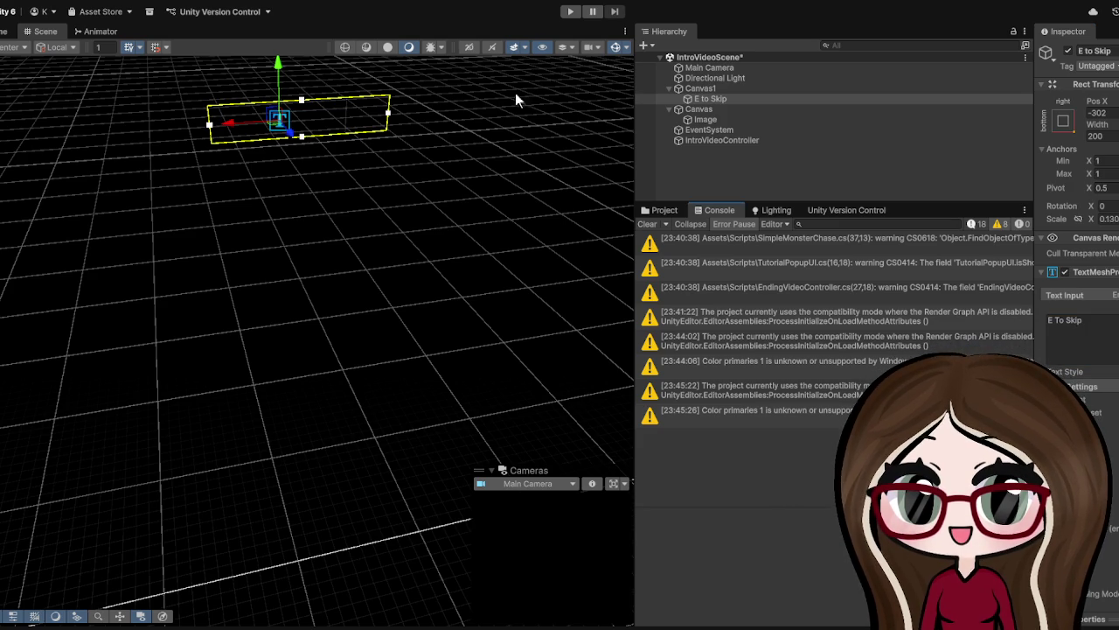
{"action": "scroll", "coordinate": [312, 125], "scroll_direction": "down", "scroll_amount": 5}
{"action": "left_click_drag", "start_coordinate": [320, 200], "coordinate": [302, 306]}
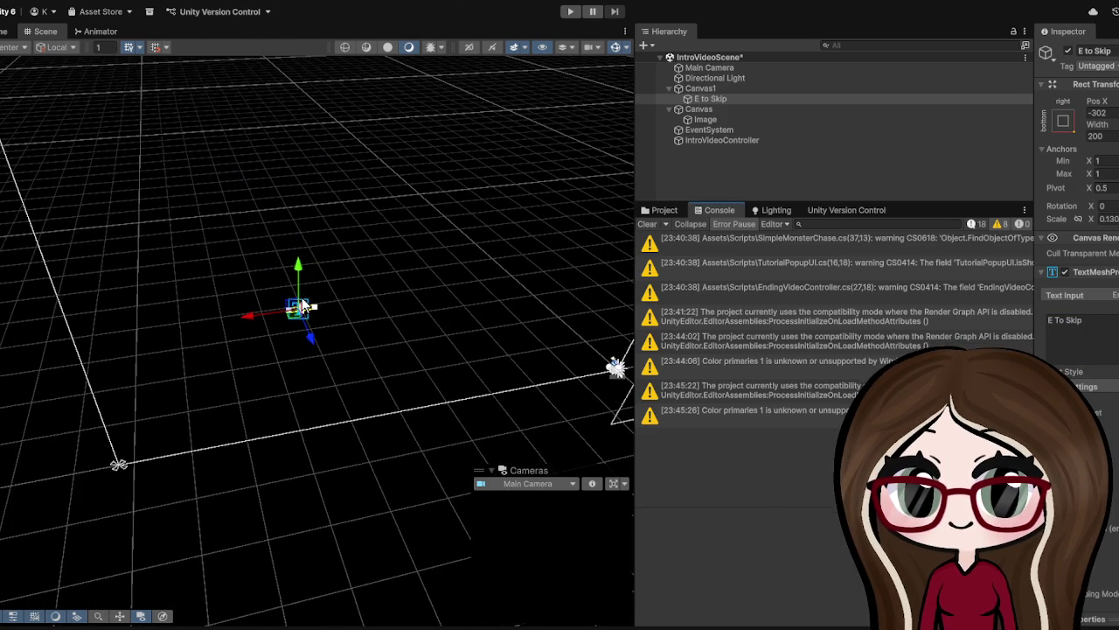
Step: Delete the E to Skip text object from the Hierarchy
{"action": "left_click", "coordinate": [658, 210]}
{"action": "scroll", "coordinate": [741, 343], "scroll_direction": "up", "scroll_amount": 5}
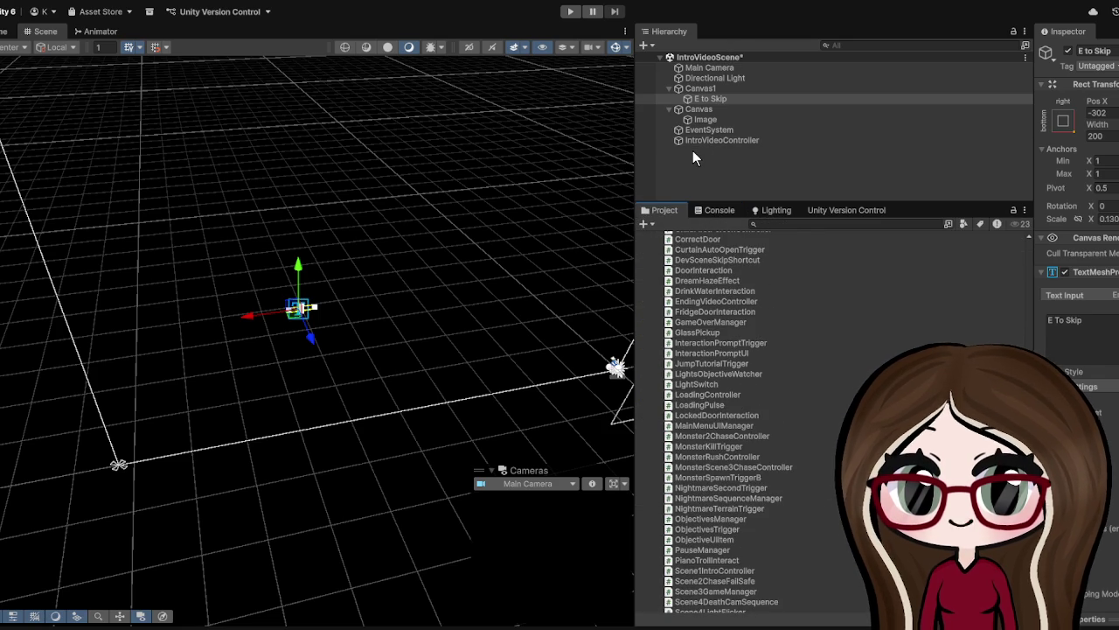
{"action": "left_click", "coordinate": [698, 141]}
{"action": "left_click", "coordinate": [692, 132]}
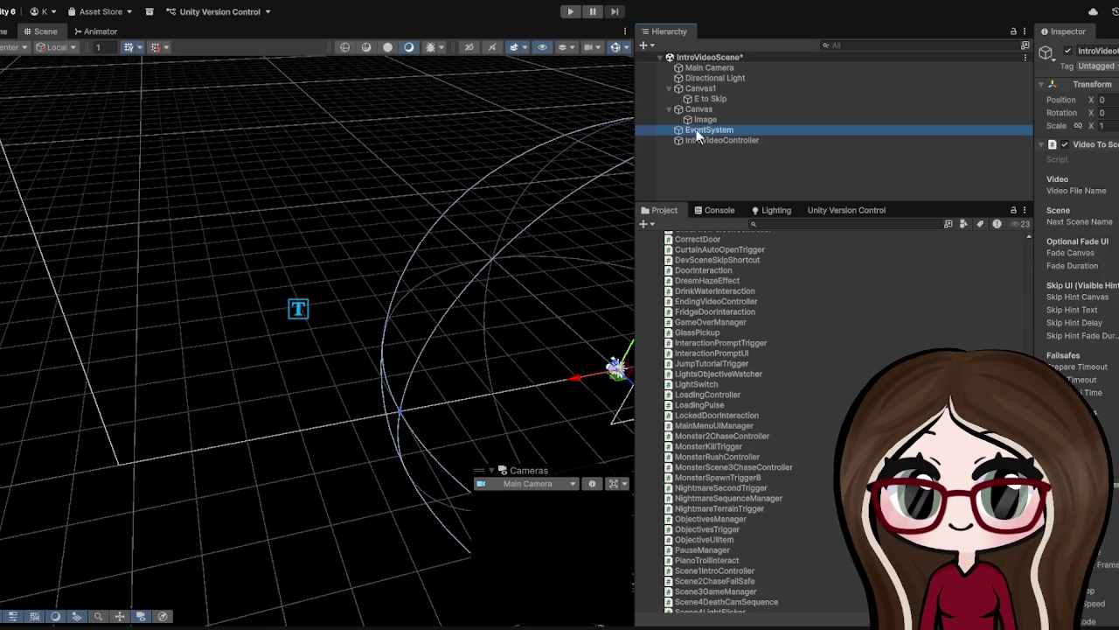
{"action": "left_click", "coordinate": [702, 100]}
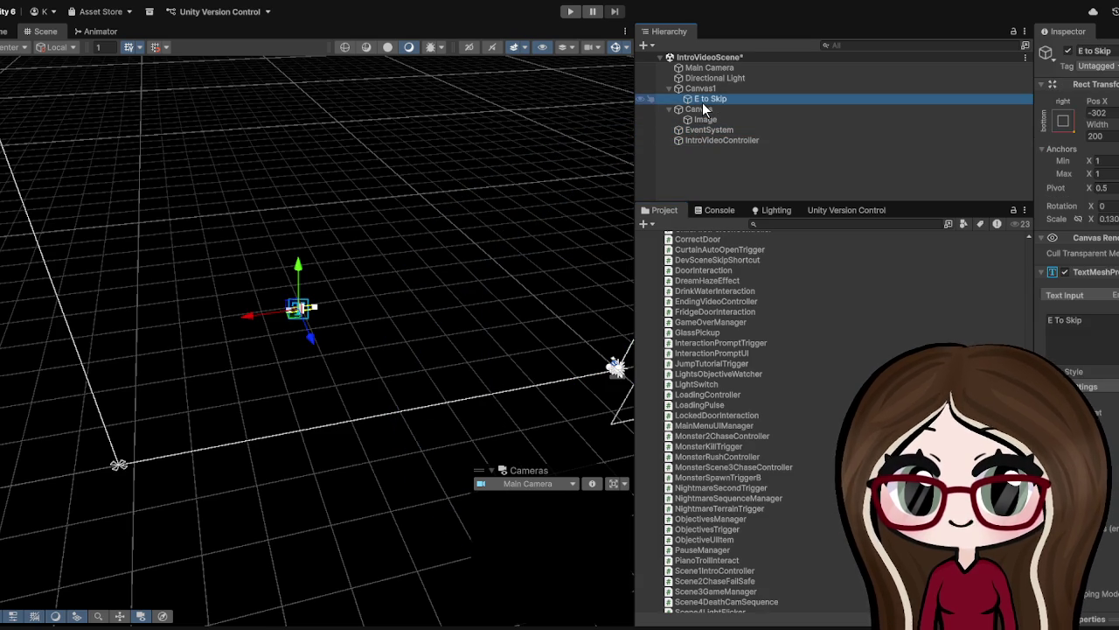
{"action": "key", "text": "Delete"}
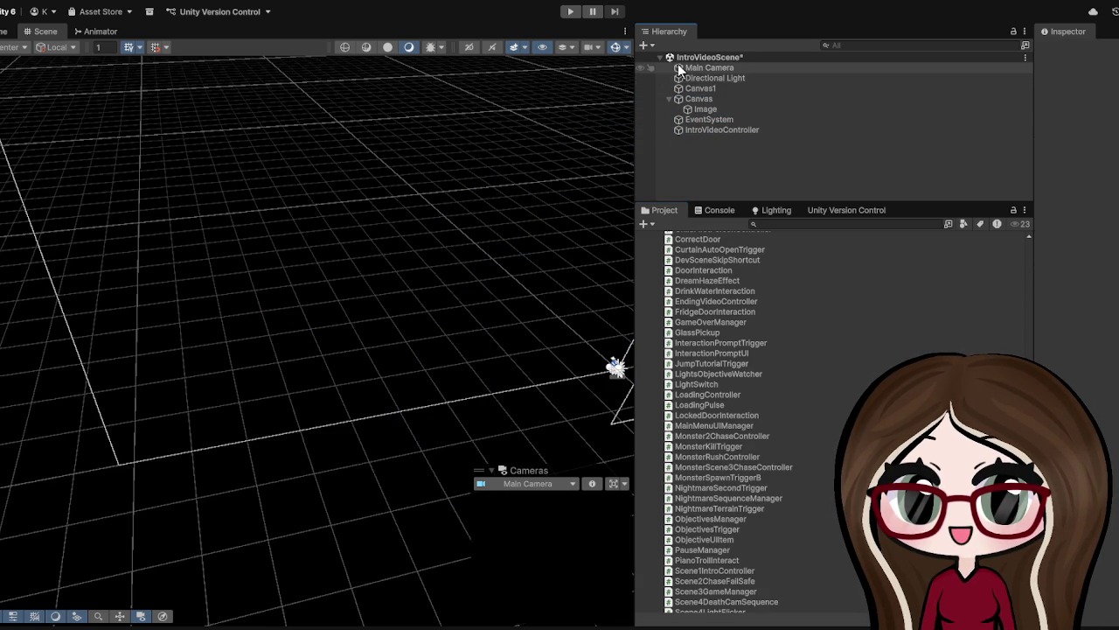
Step: Delete the leftover Canvas1, leaving only Canvas with its Image
{"action": "left_click", "coordinate": [703, 99]}
{"action": "left_click", "coordinate": [740, 79]}
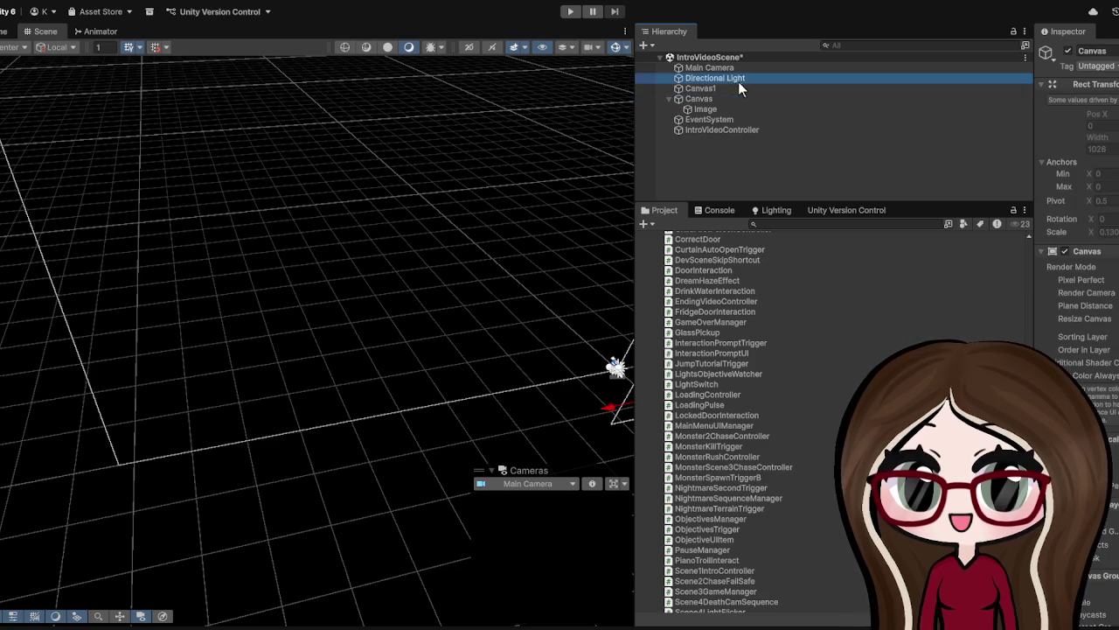
{"action": "left_click", "coordinate": [728, 88]}
{"action": "key", "text": "Delete"}
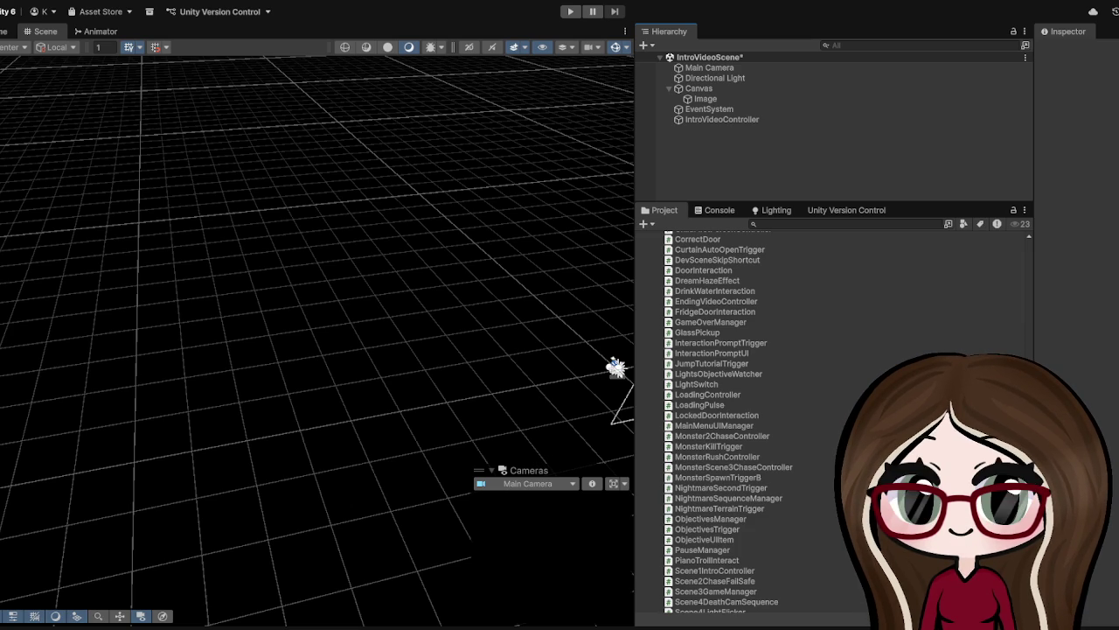
Step: Play-test the 'Oh Kay Gamers Presents' intro without skip text, then widen the Scene view
{"action": "left_click", "coordinate": [568, 13]}
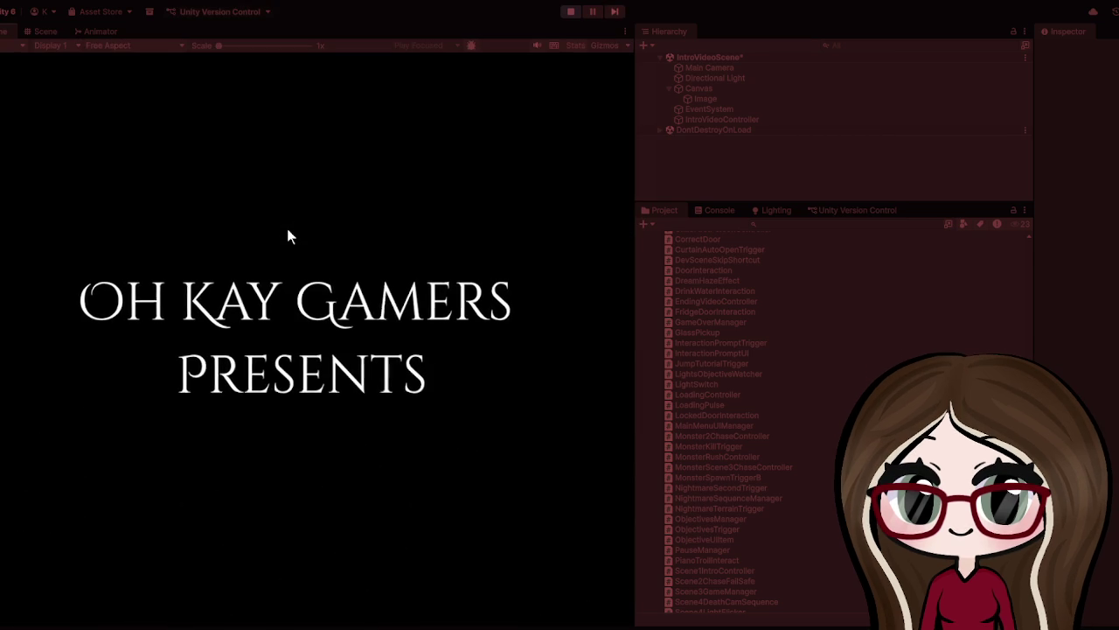
{"action": "left_click", "coordinate": [568, 12]}
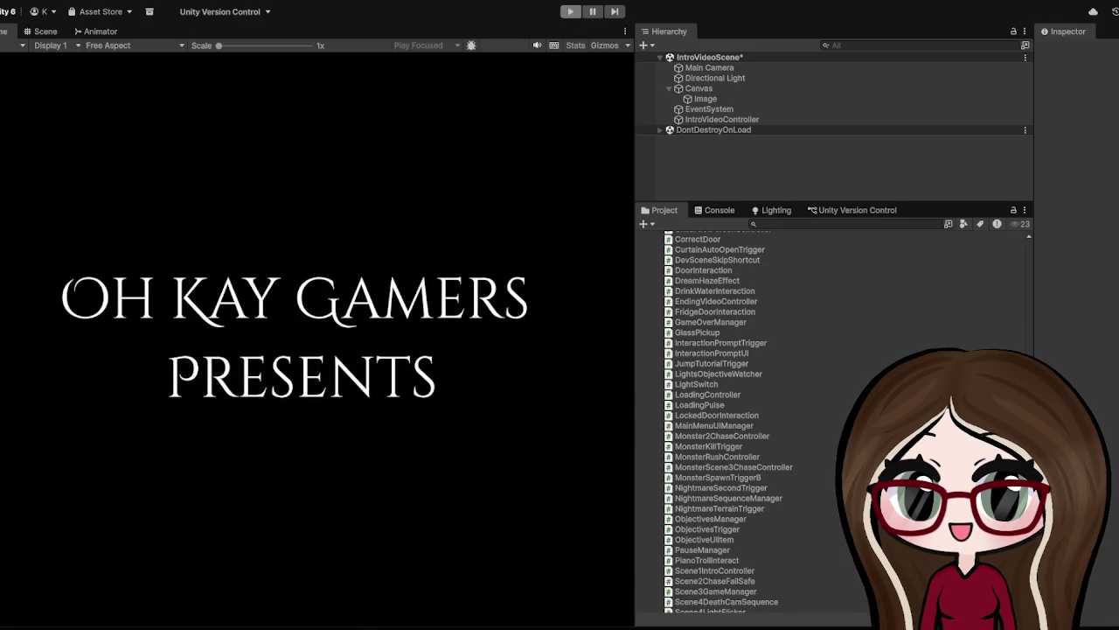
{"action": "left_click_drag", "start_coordinate": [638, 178], "coordinate": [938, 177]}
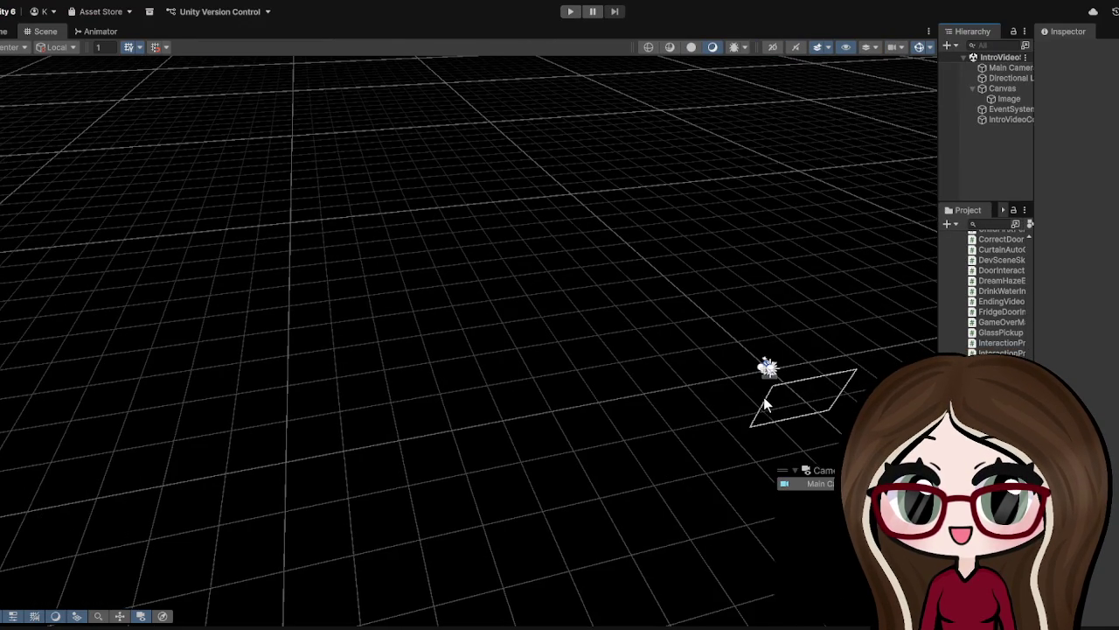